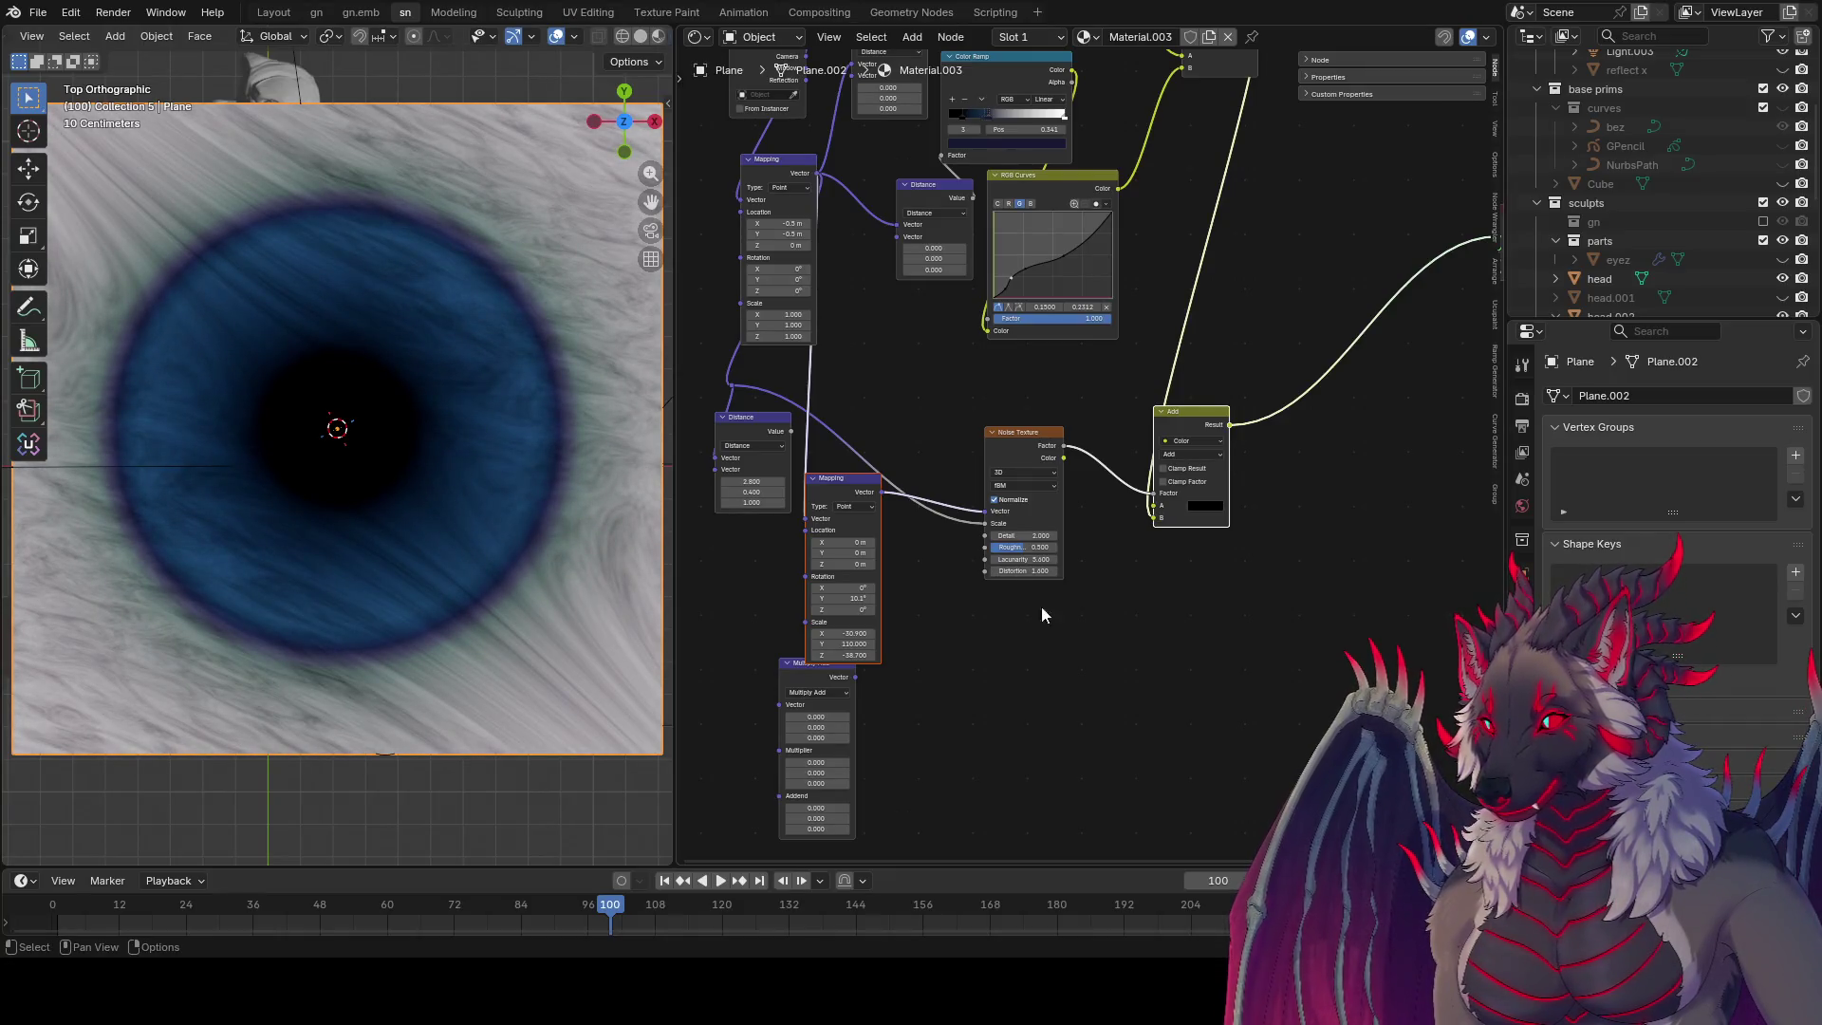
Step: Test a Mapping Location X offset of -11.5 m, revert it to 0, and save
key("ctrl+s")
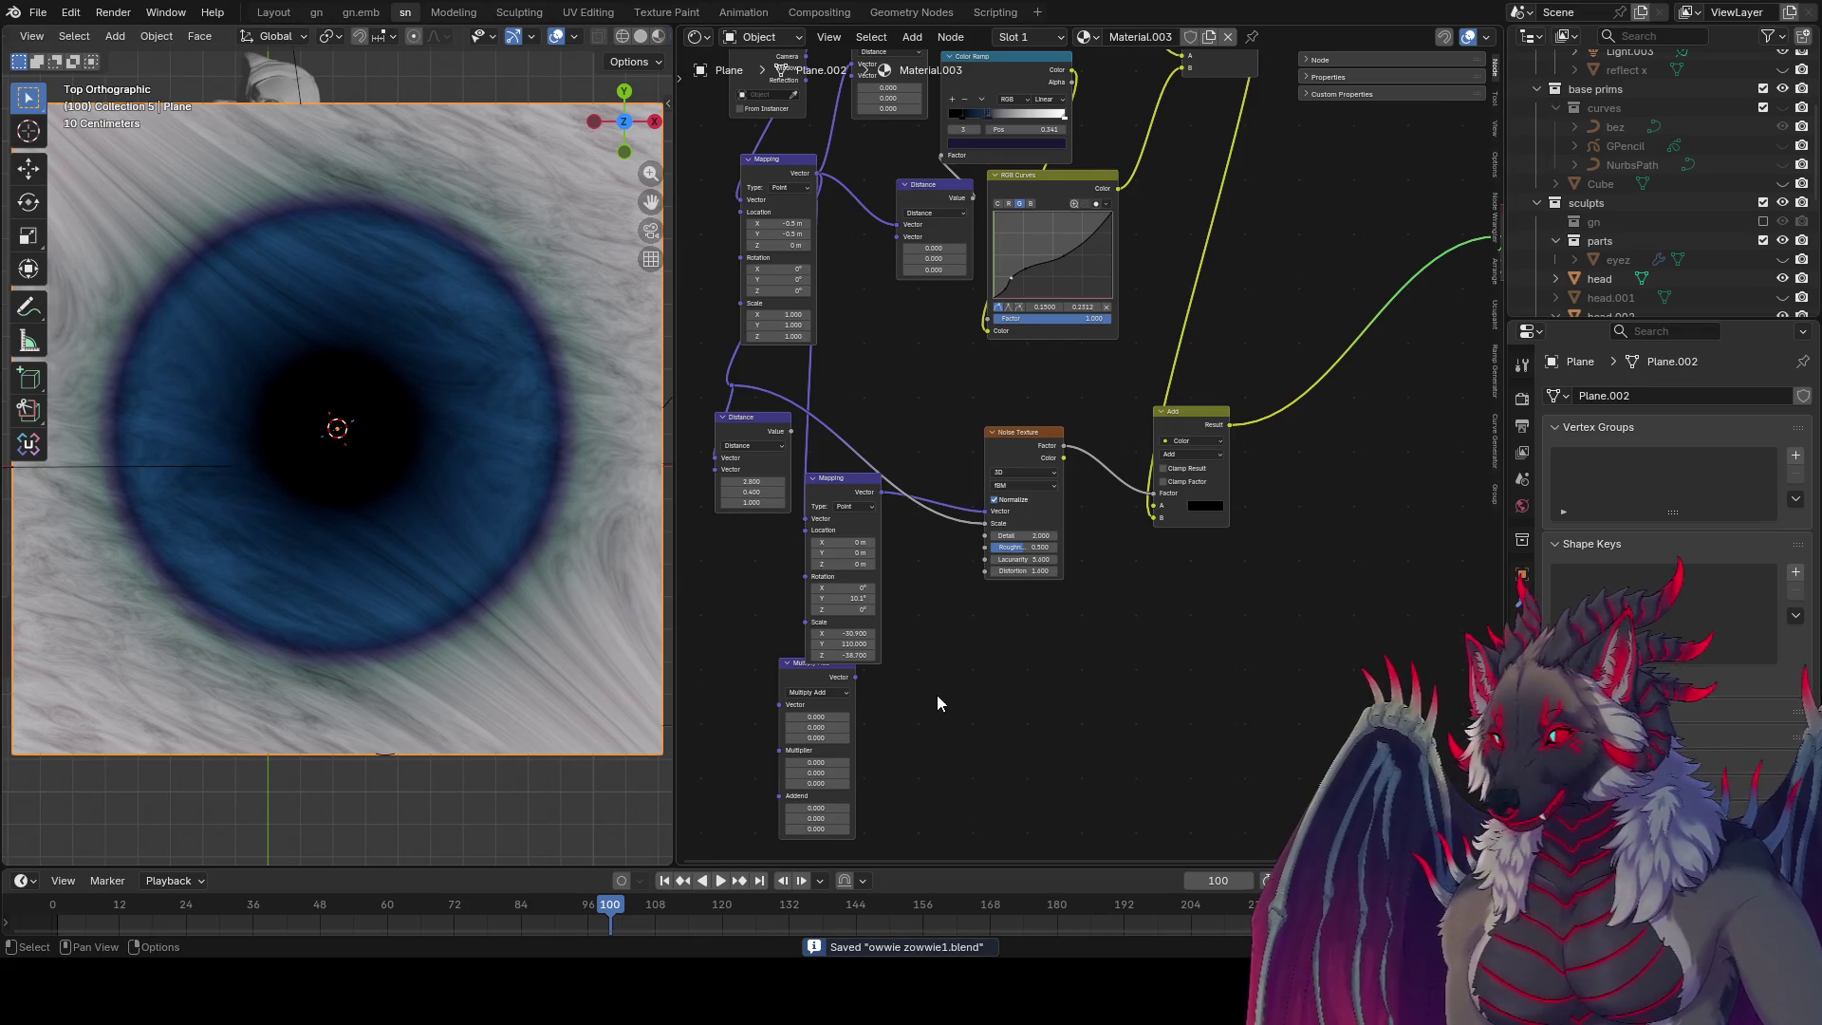
middle_click_drag(937, 695, 1081, 634)
mouse_move(959, 602)
left_mouse_down()
mouse_move(1145, 596)
mouse_move(909, 627)
left_mouse_up()
mouse_move(989, 484)
left_mouse_down()
mouse_move(958, 487)
mouse_move(1010, 492)
mouse_move(935, 502)
left_mouse_up()
key("Escape")
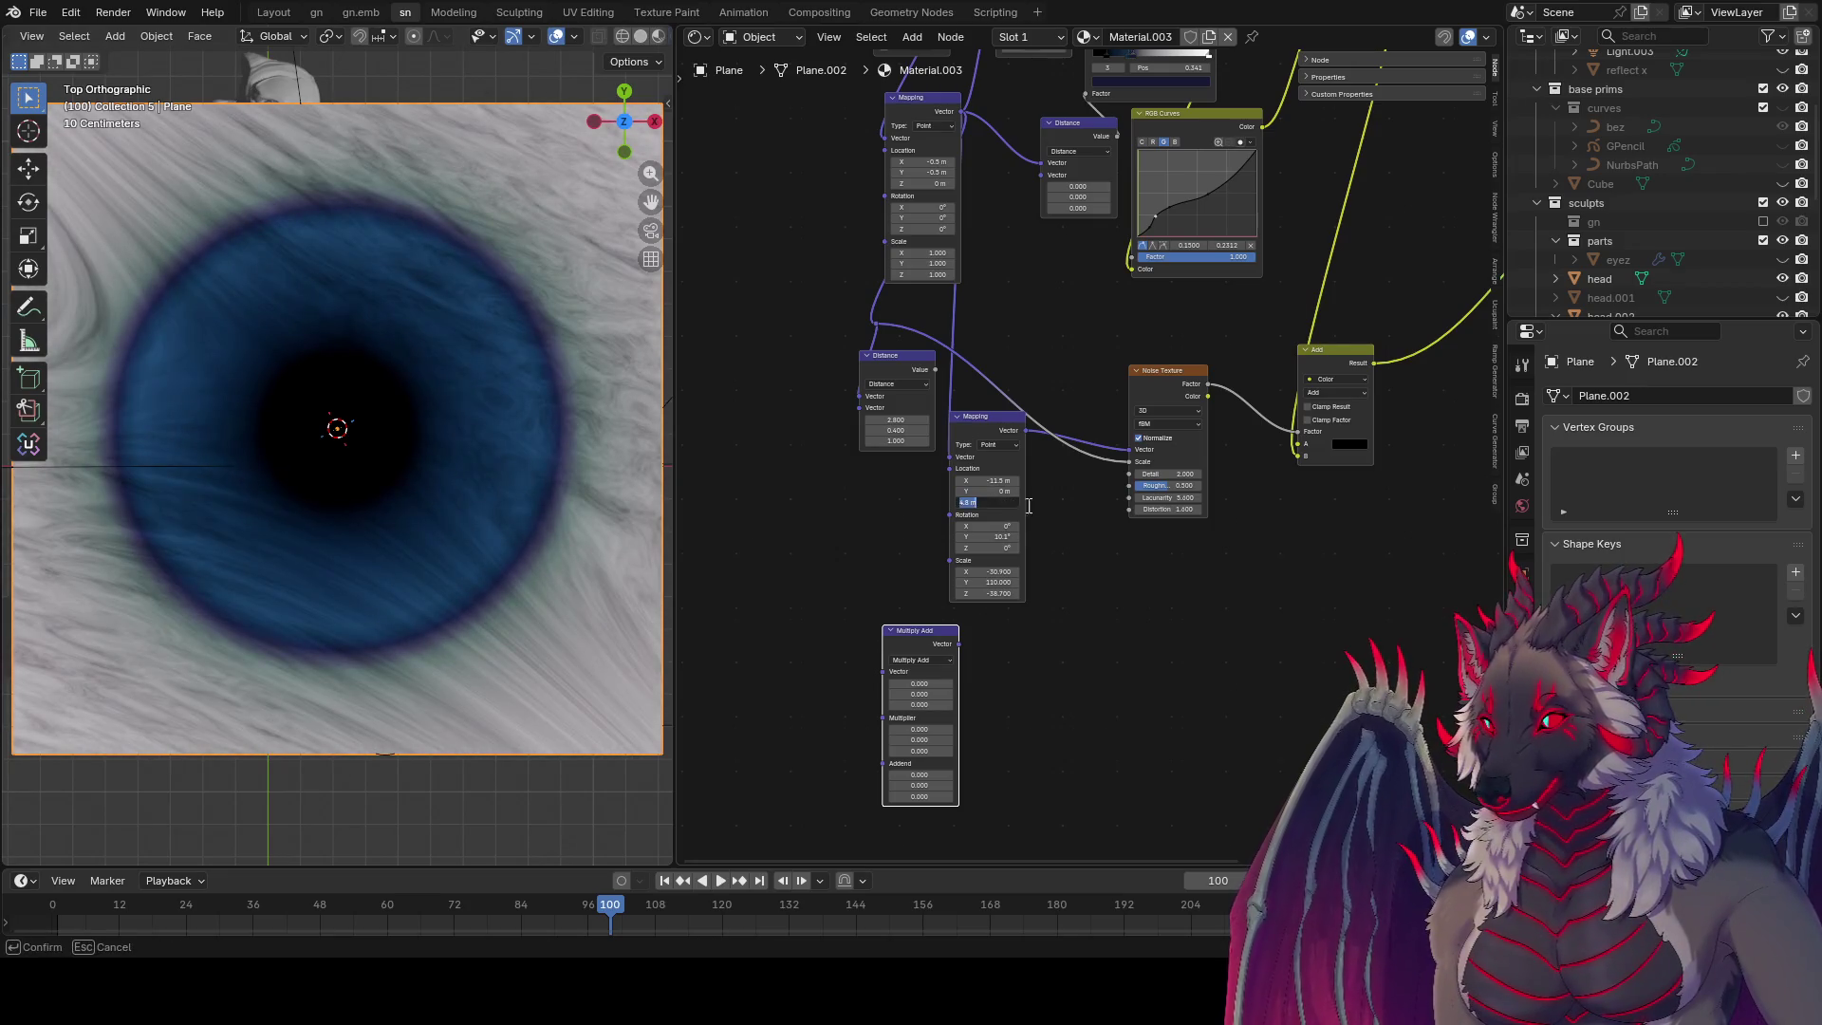
key("ctrl+z")
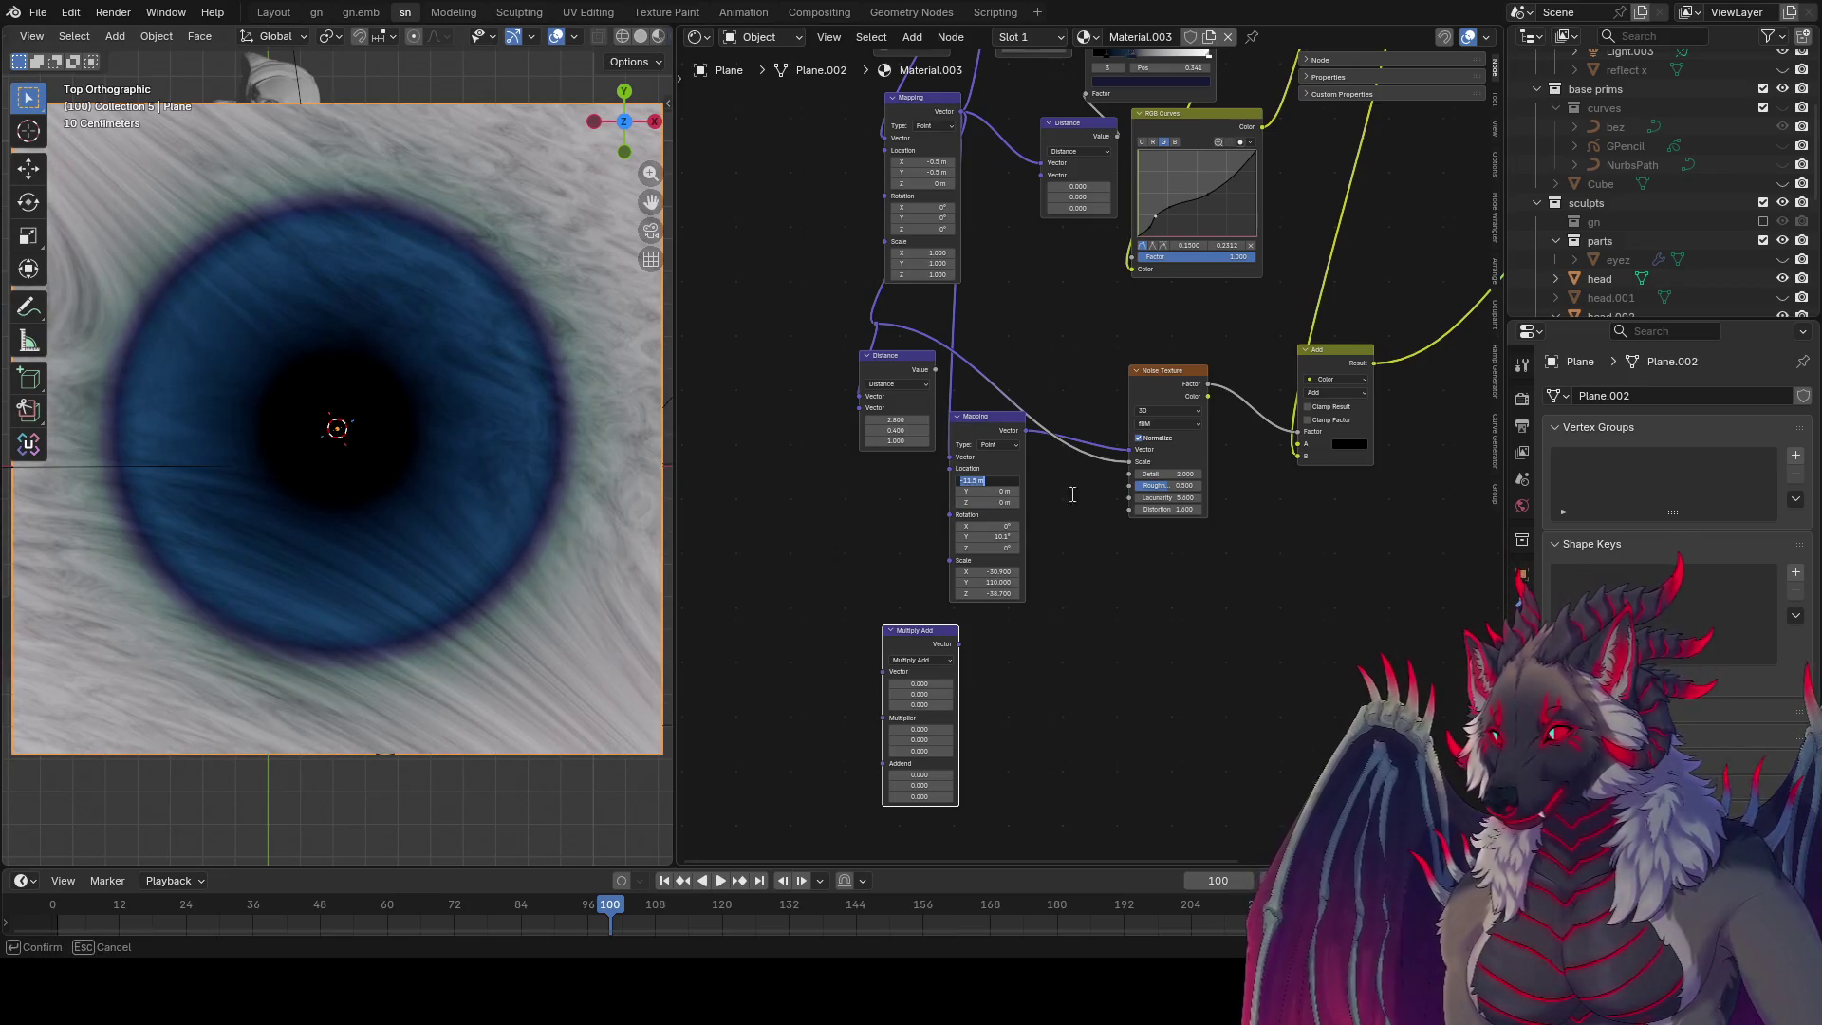
key("ctrl+s")
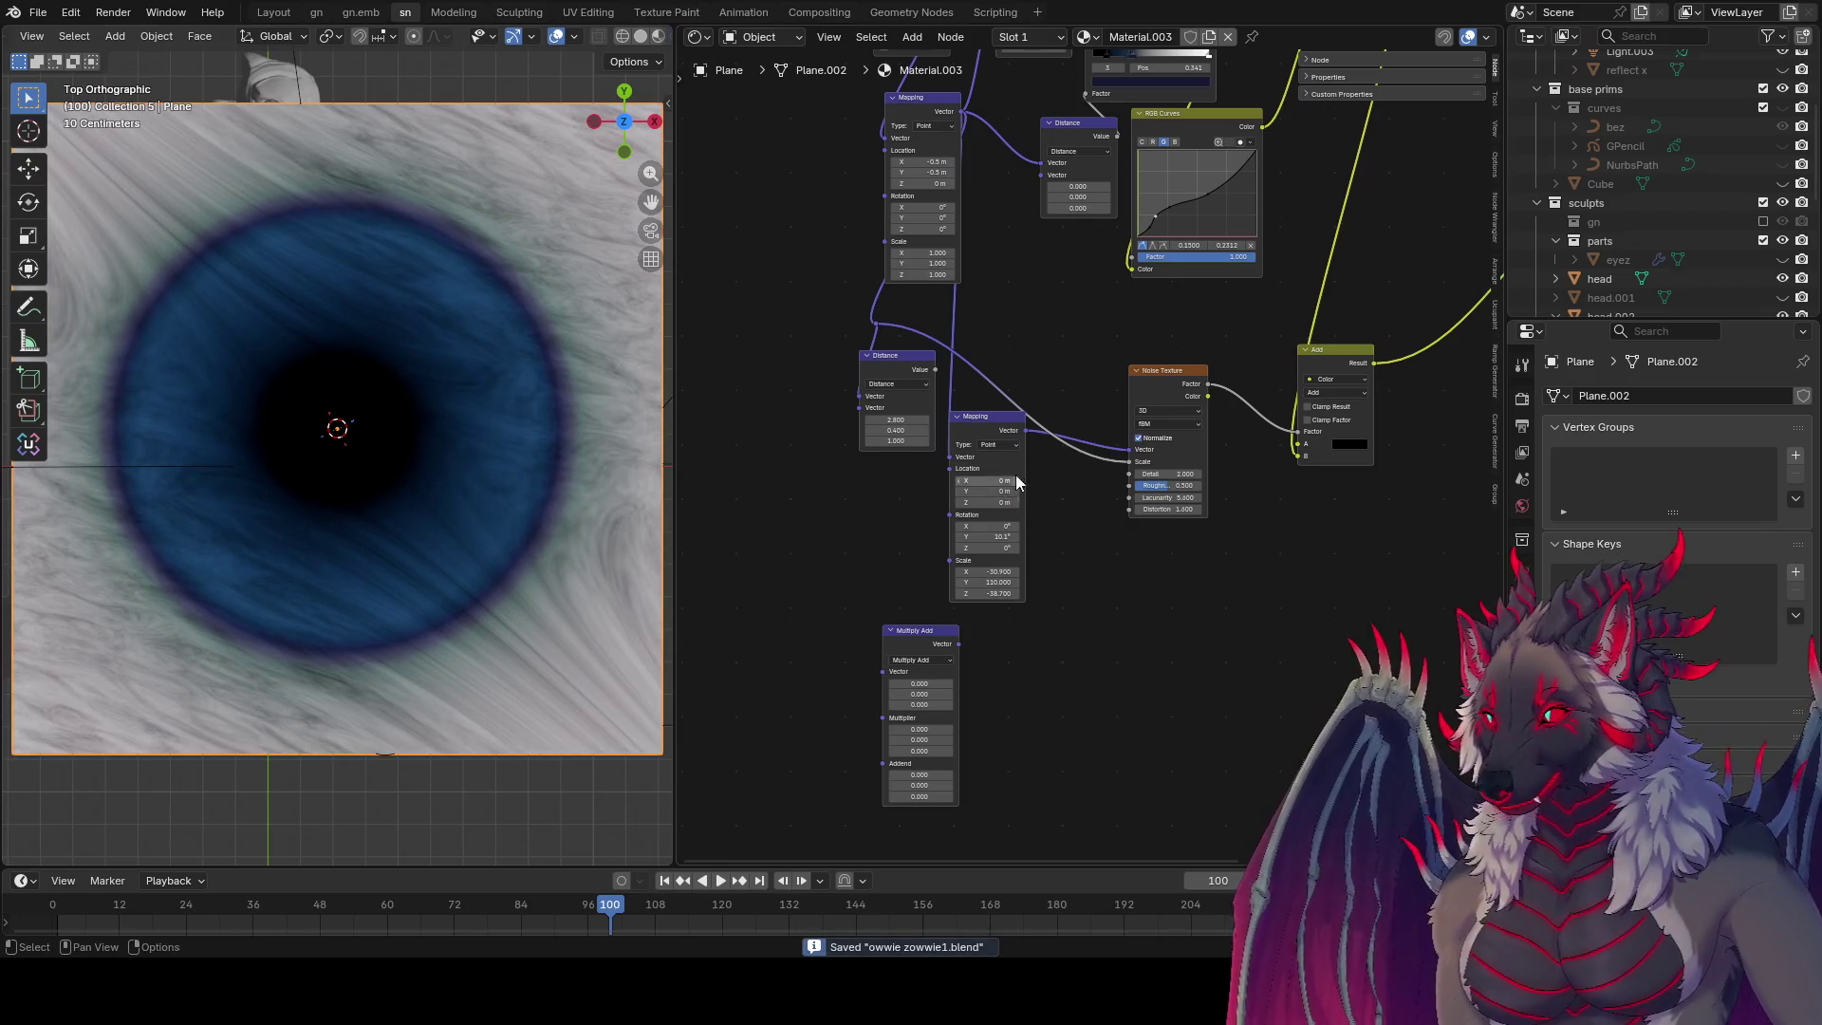
Step: Lower the Noise Texture Detail from 2.0 to 0.520
mouse_move(1008, 294)
middle_mouse_down()
mouse_move(1045, 565)
mouse_move(1041, 533)
mouse_move(1090, 521)
mouse_move(1062, 431)
middle_mouse_up()
scroll(413, 522, "up", 5)
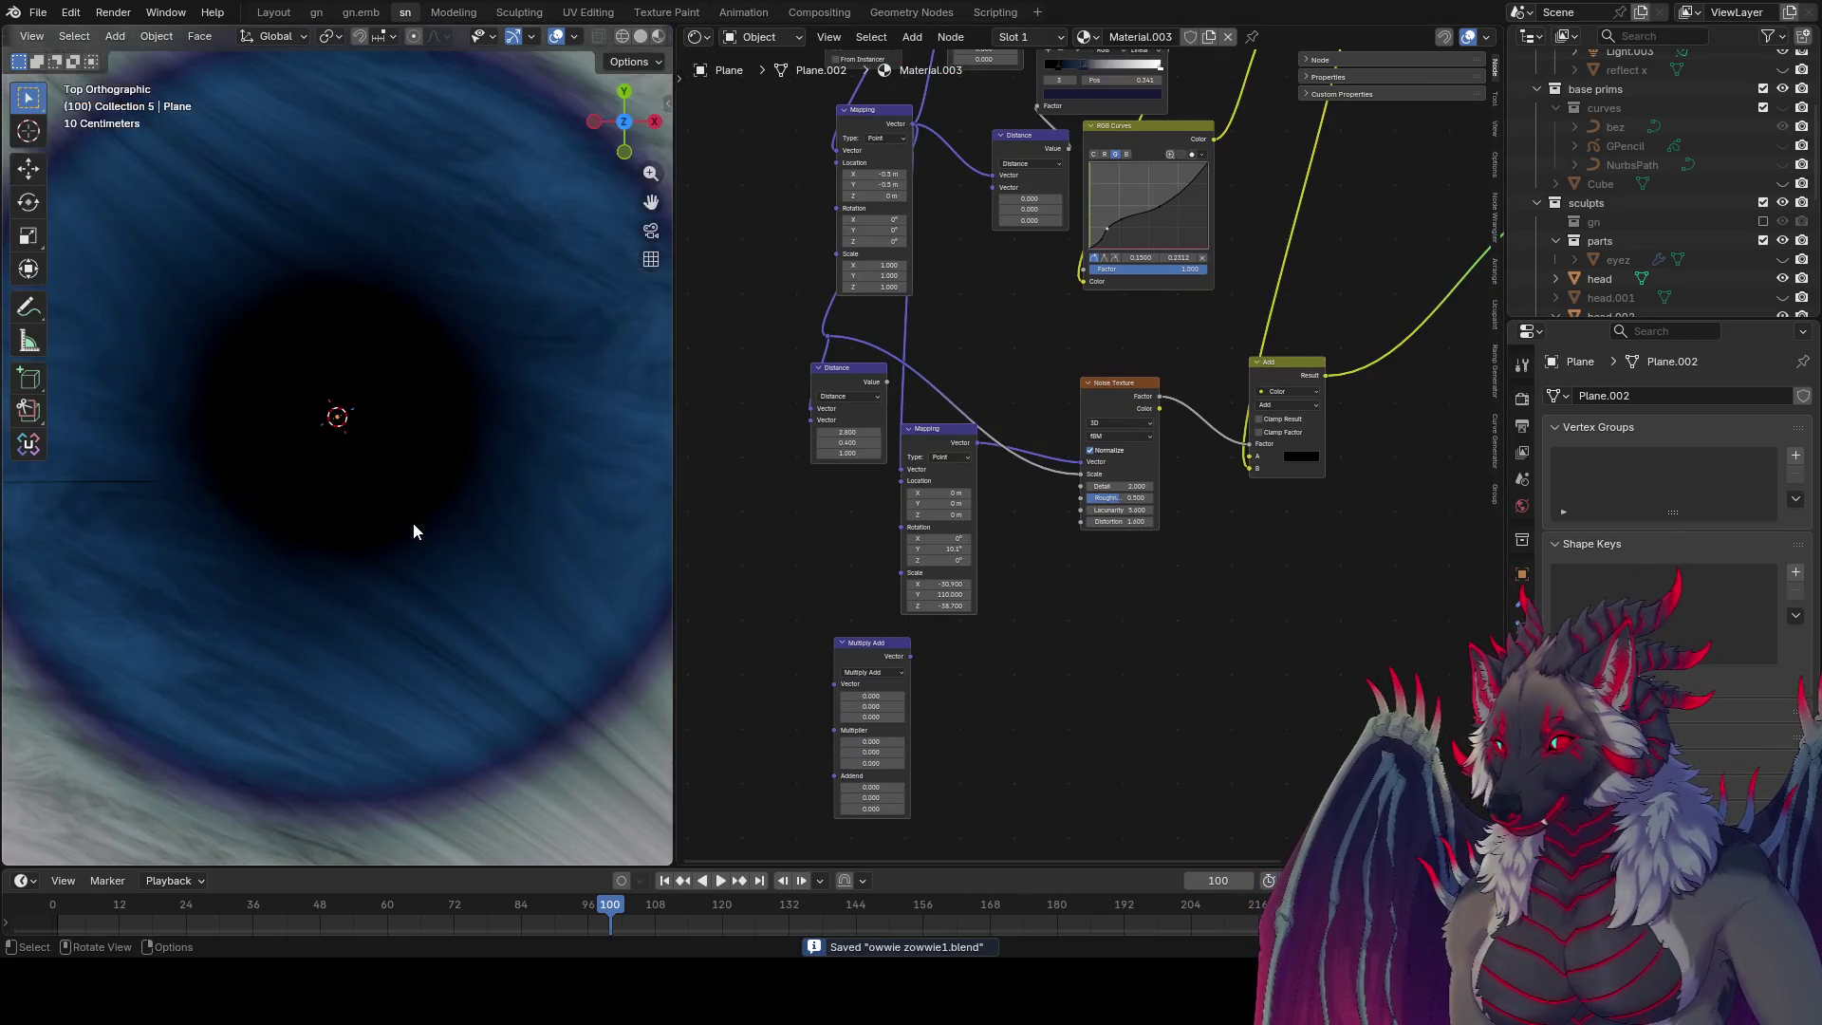
scroll(435, 535, "down", 3)
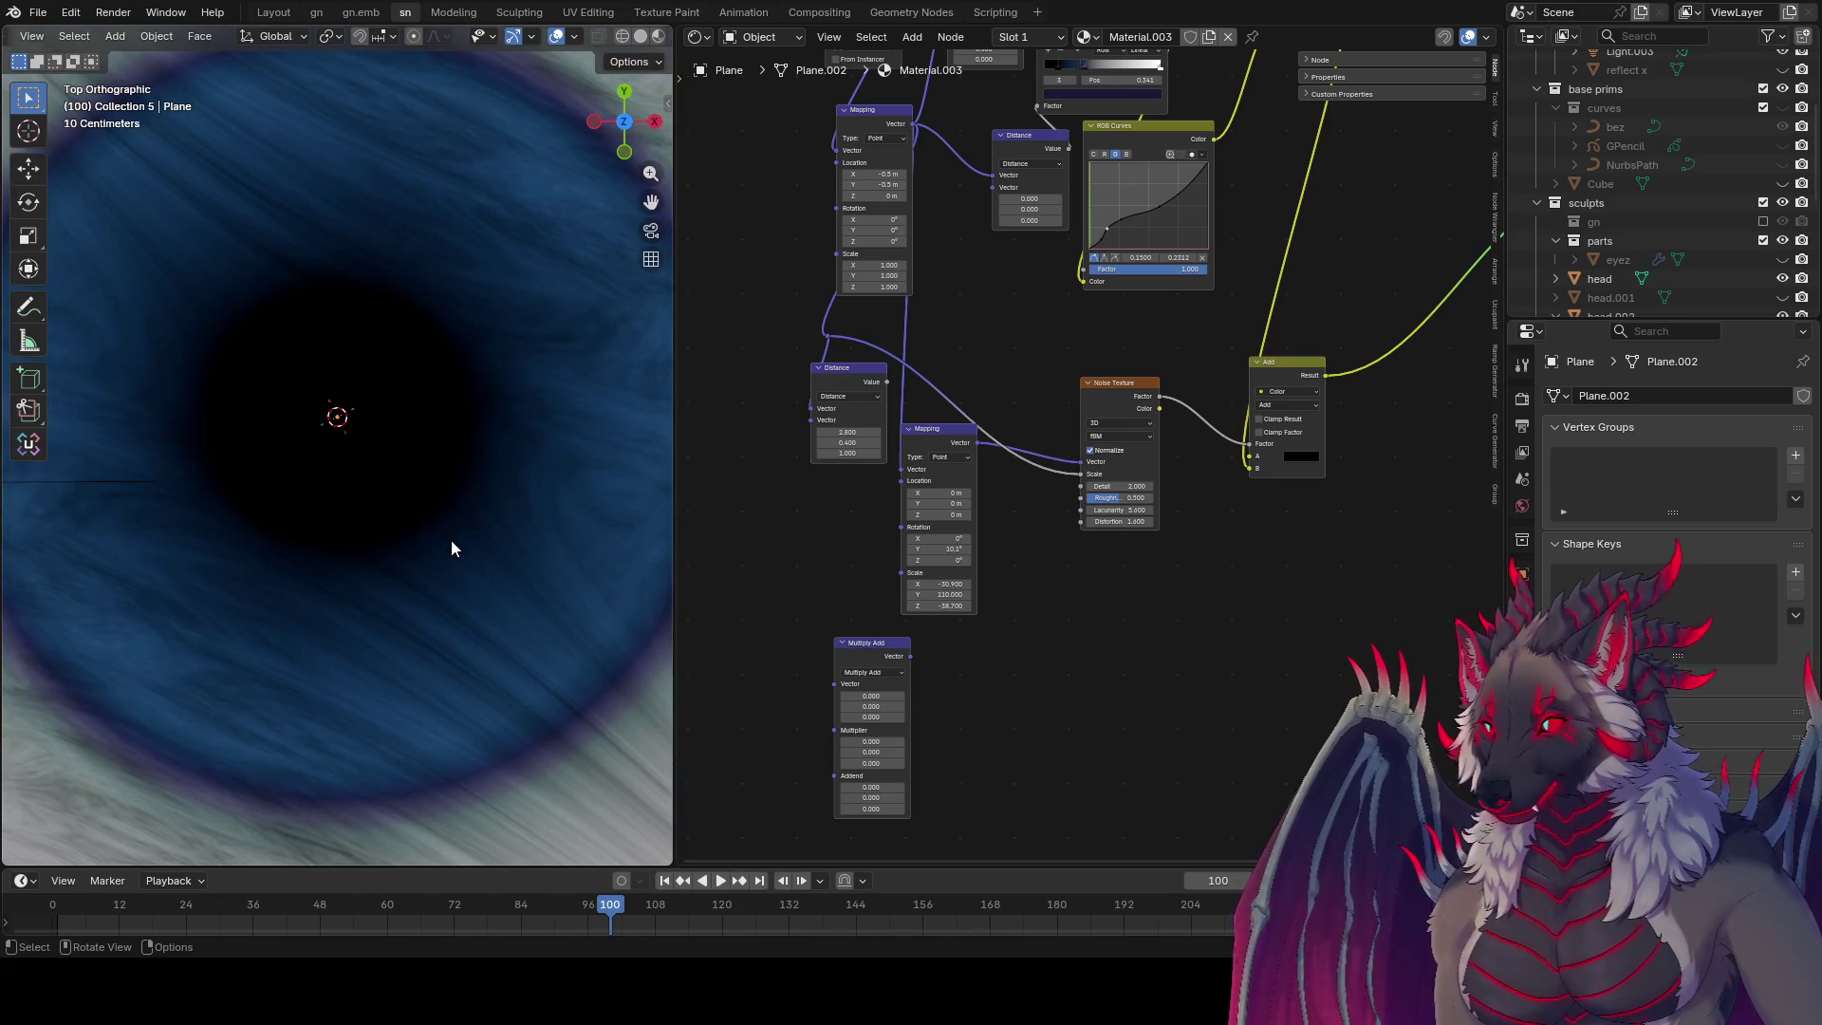
mouse_move(1120, 486)
left_mouse_down()
mouse_move(1181, 486)
mouse_move(1072, 486)
left_mouse_up()
Step: Save, frame the whole node tree, and preview the upper Color Ramp on the plane
scroll(448, 541, "down", 5)
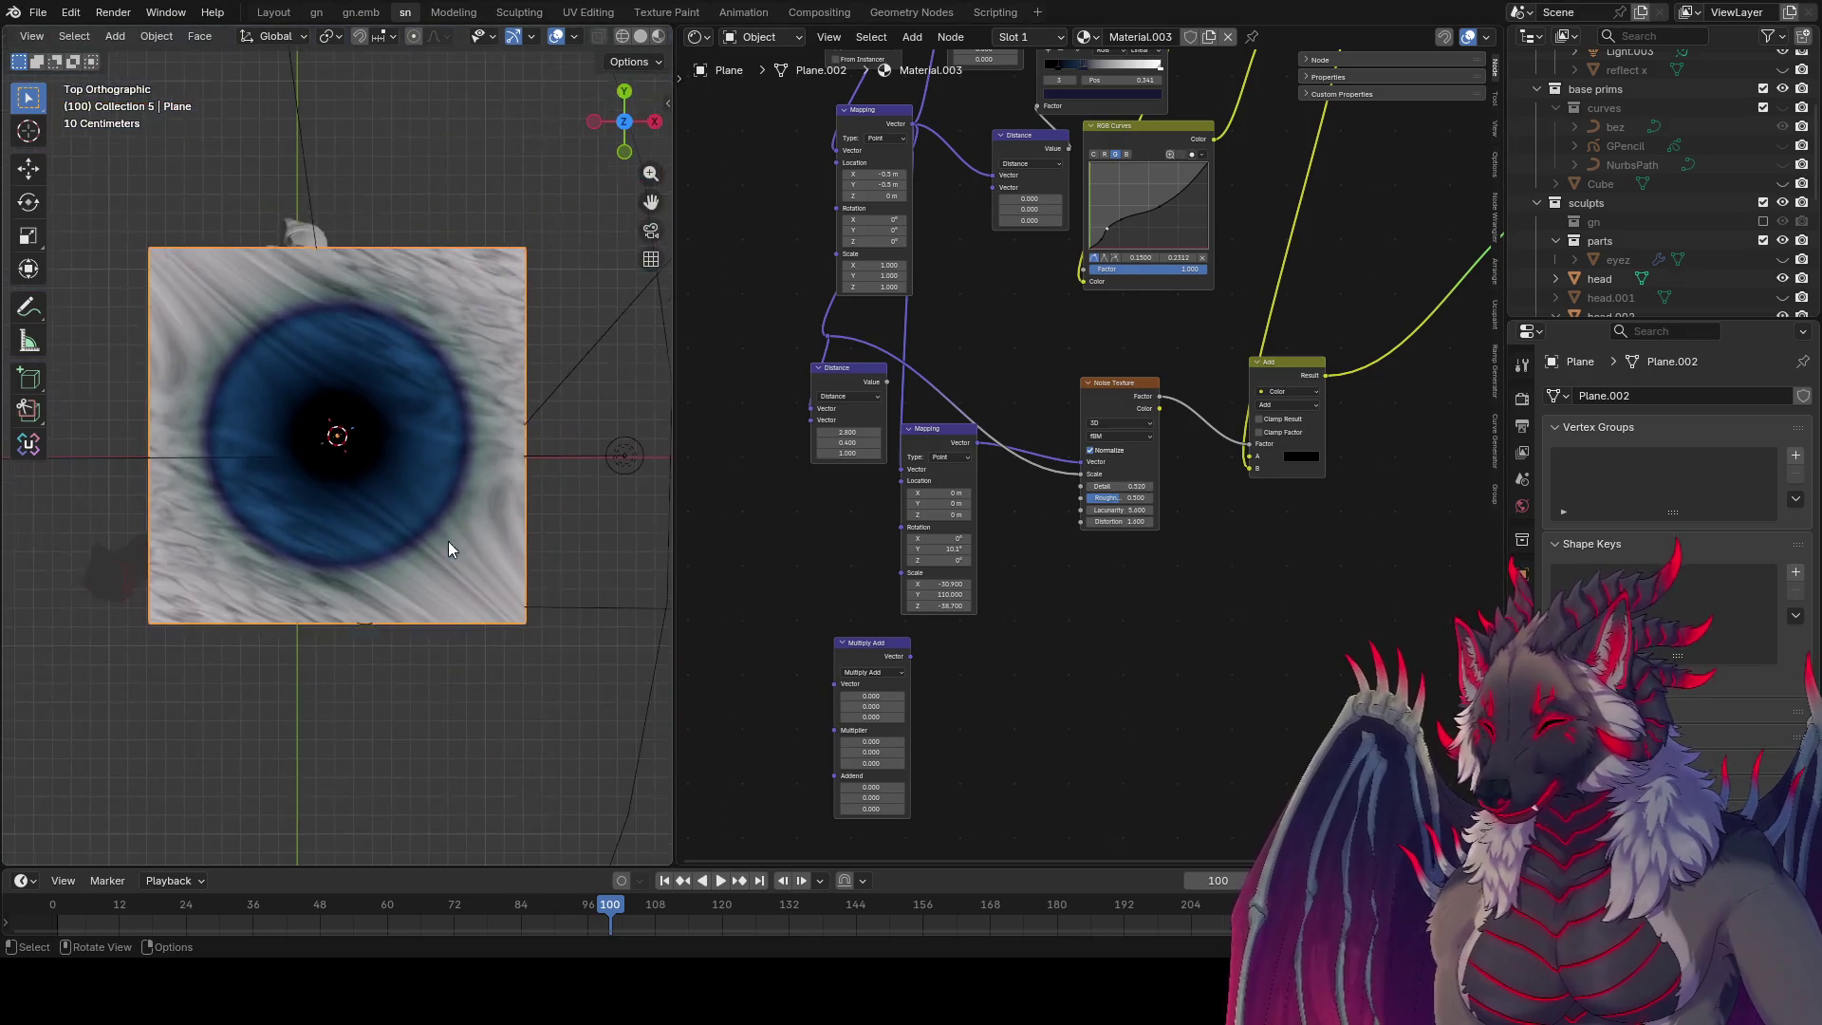
middle_click_drag(1204, 661, 1152, 663)
key("ctrl+s")
key("Home")
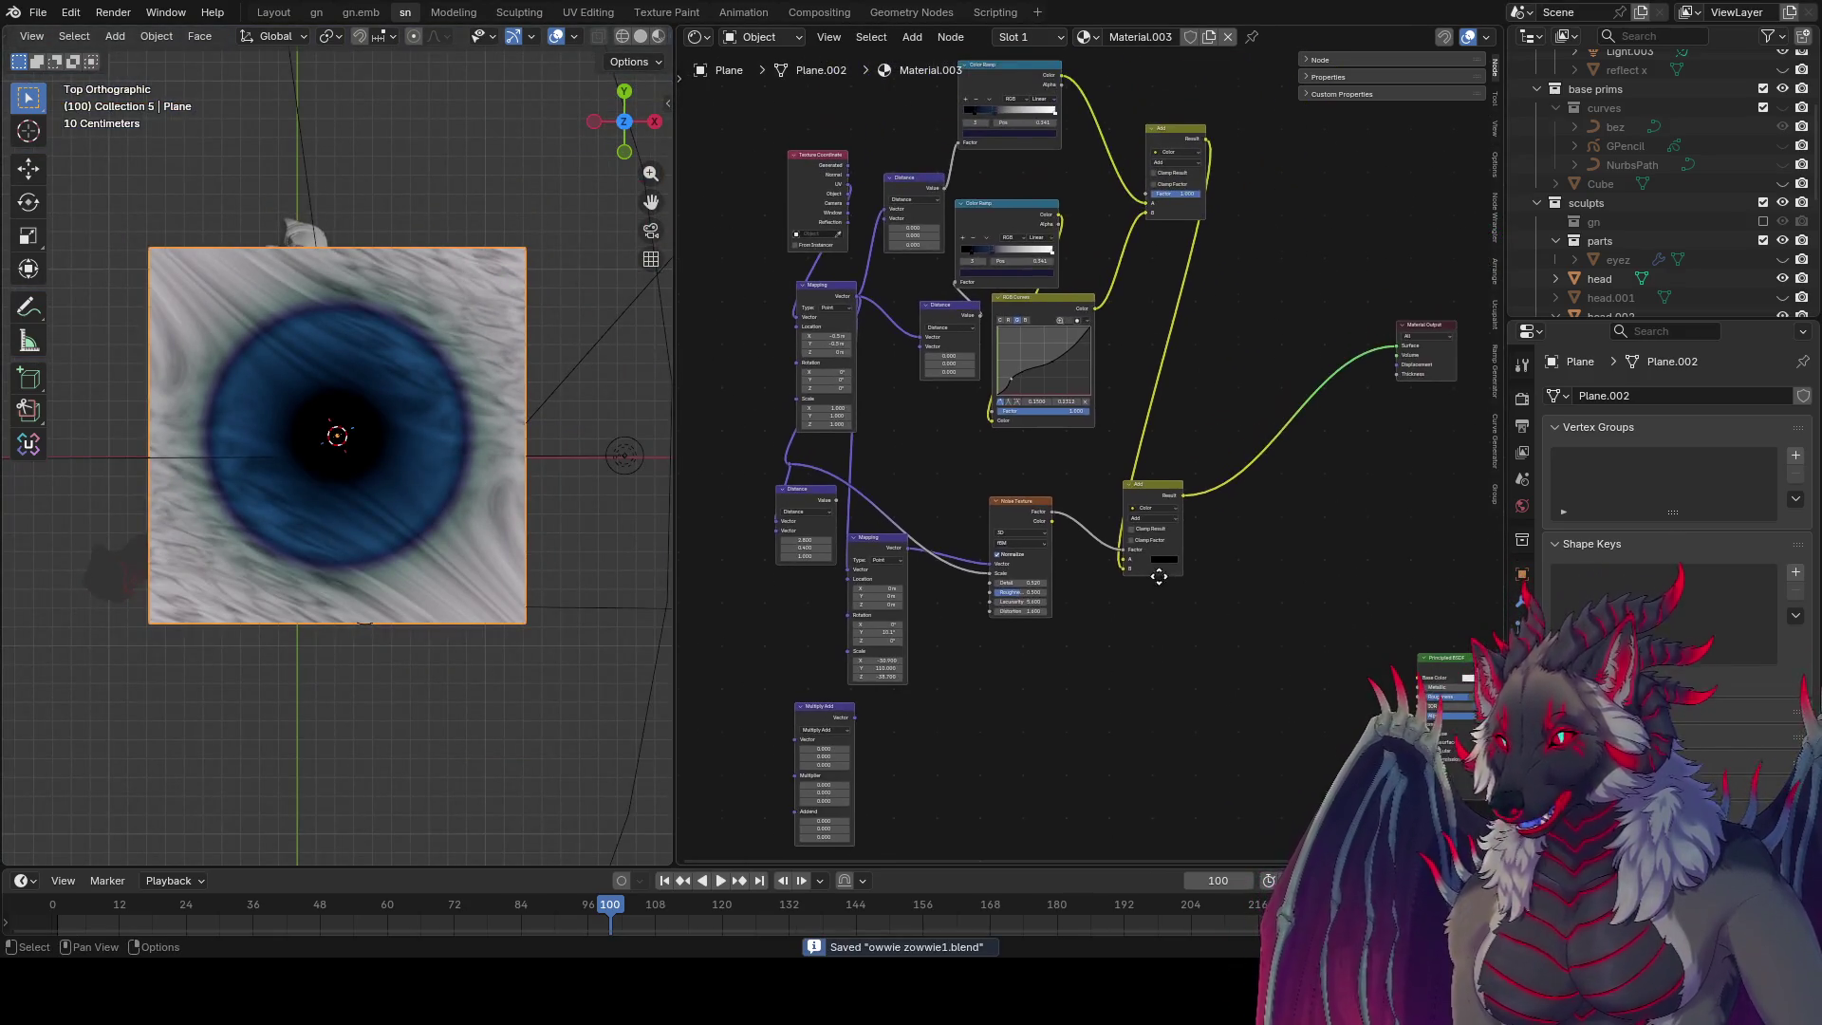
left_click(1052, 234, "ctrl+shift")
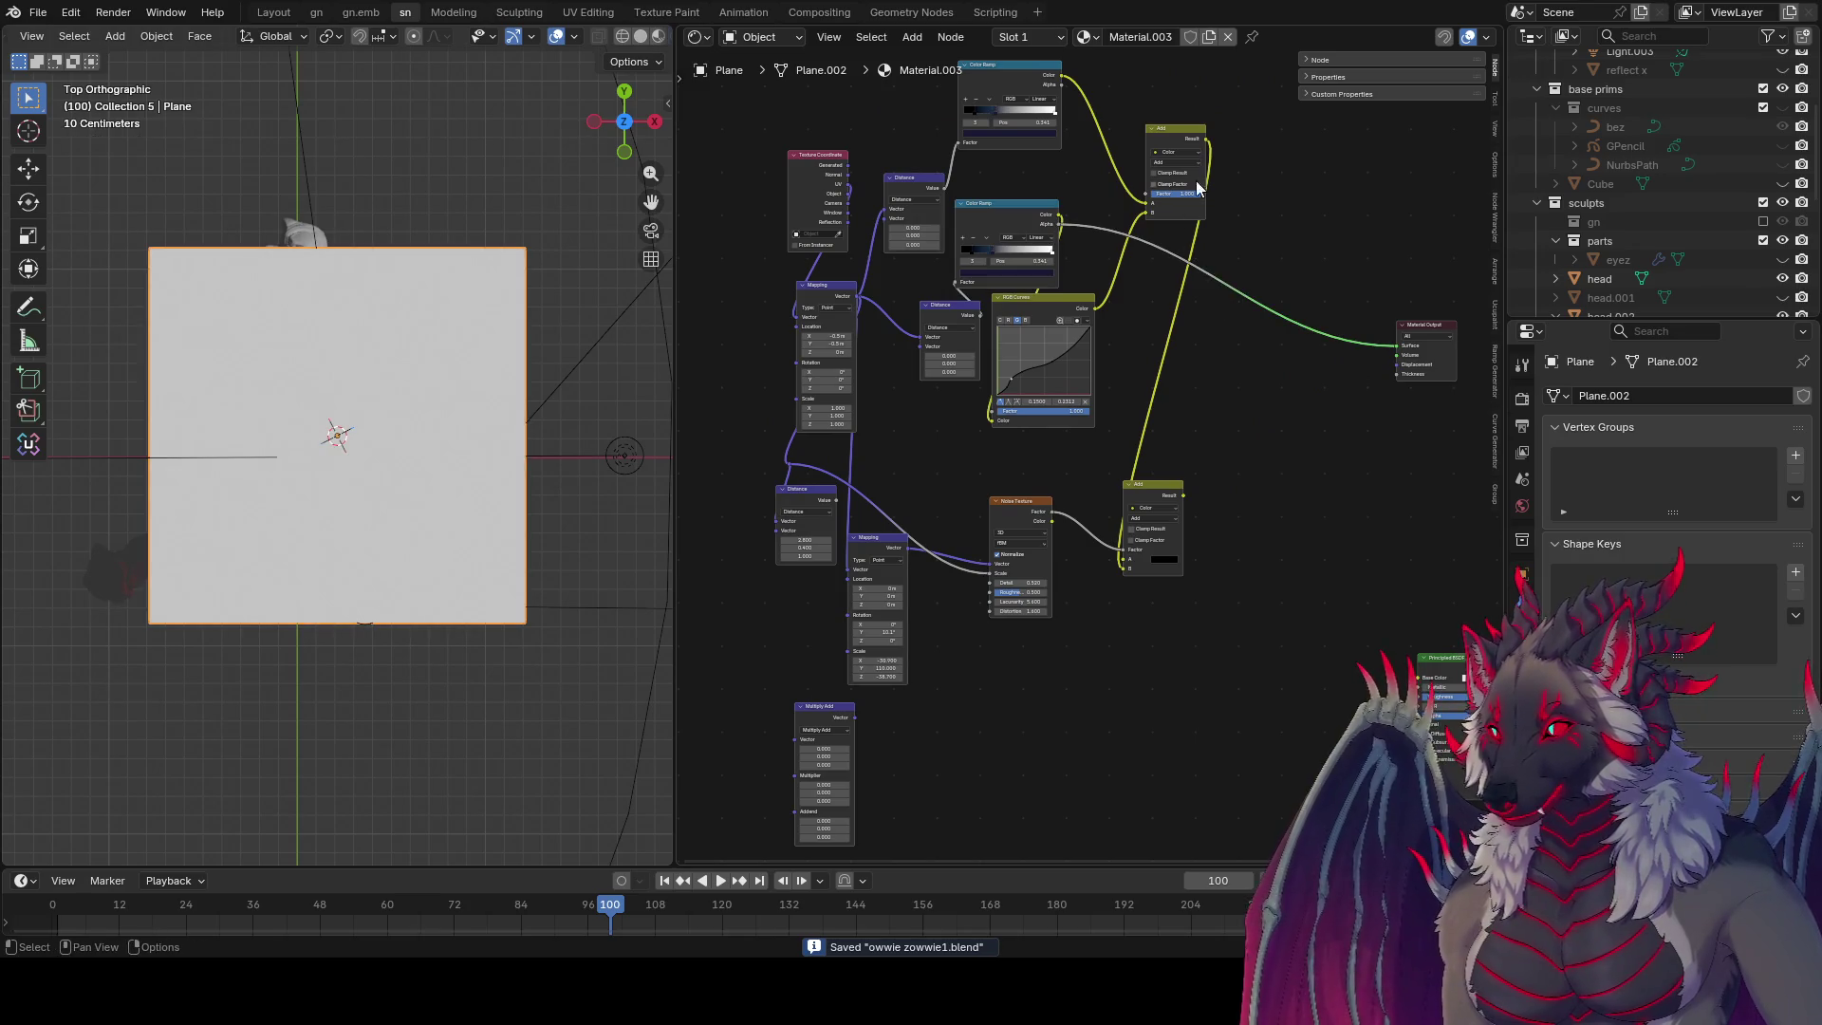
Step: Add a Greater Than node fed by the upper Add result and preview its circle mask
left_click_drag(1207, 140, 1091, 726)
type("grea")
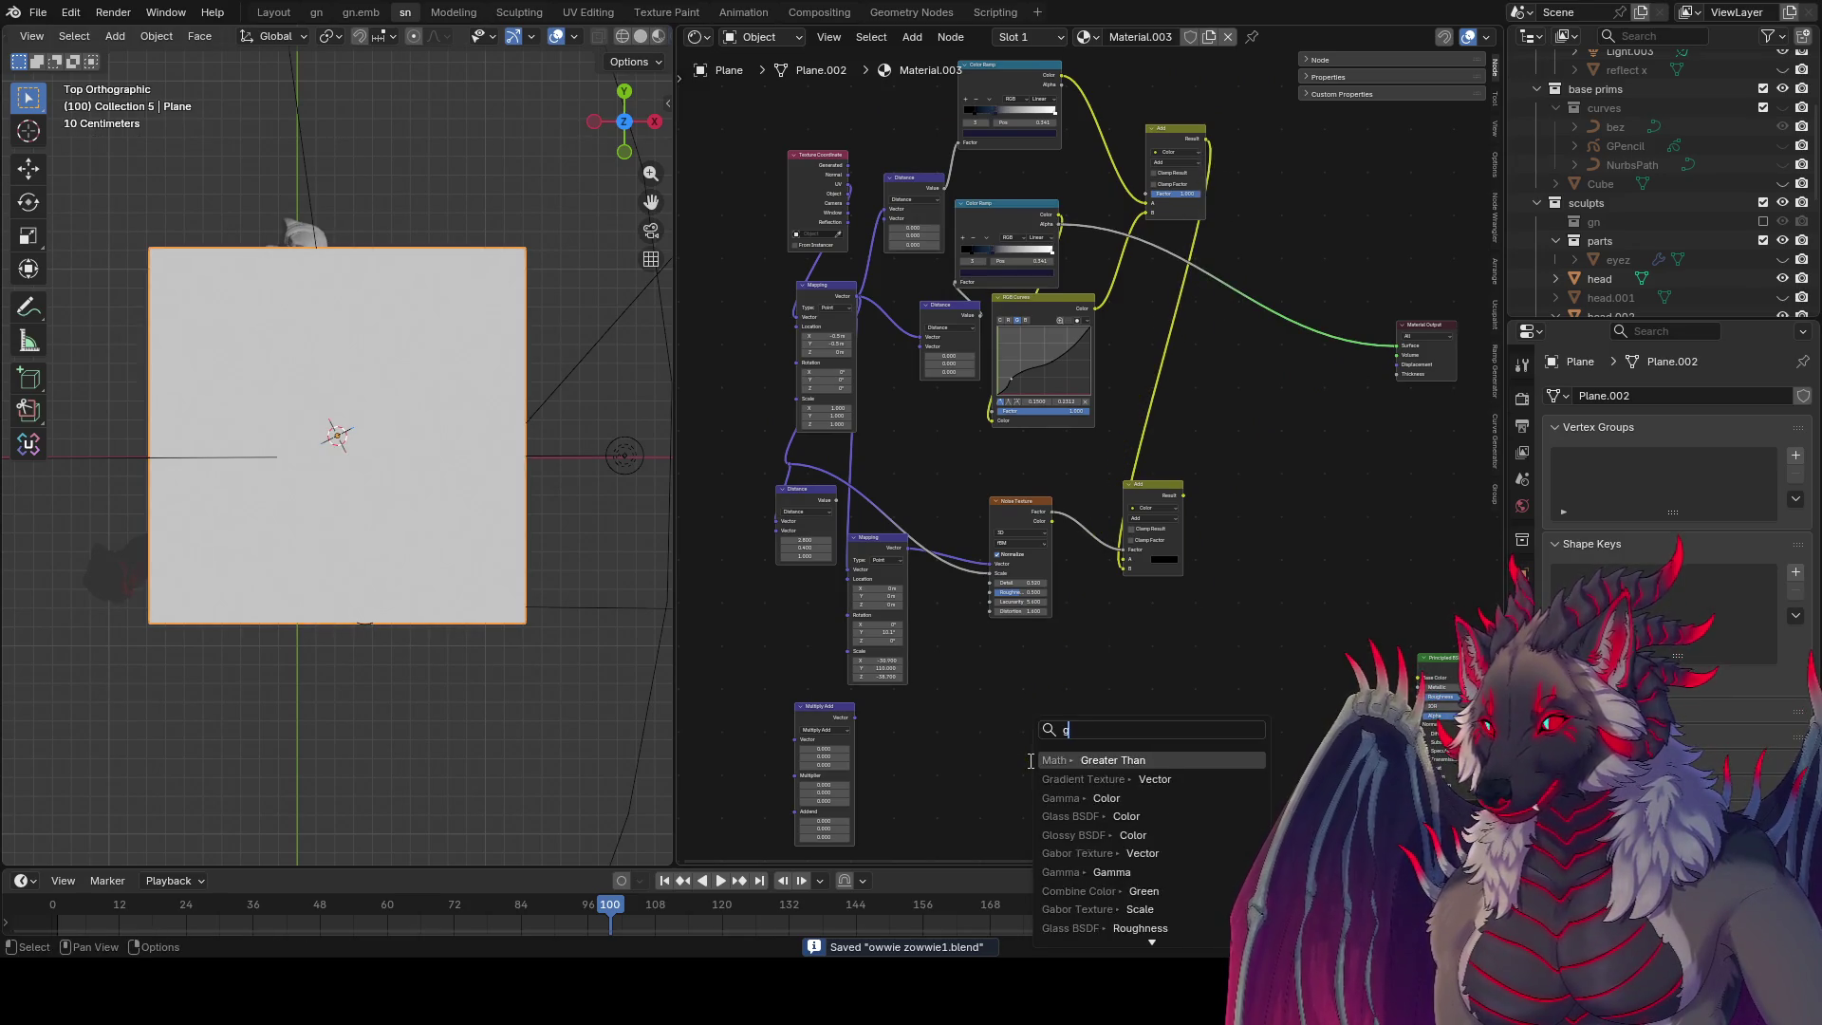
key("Return")
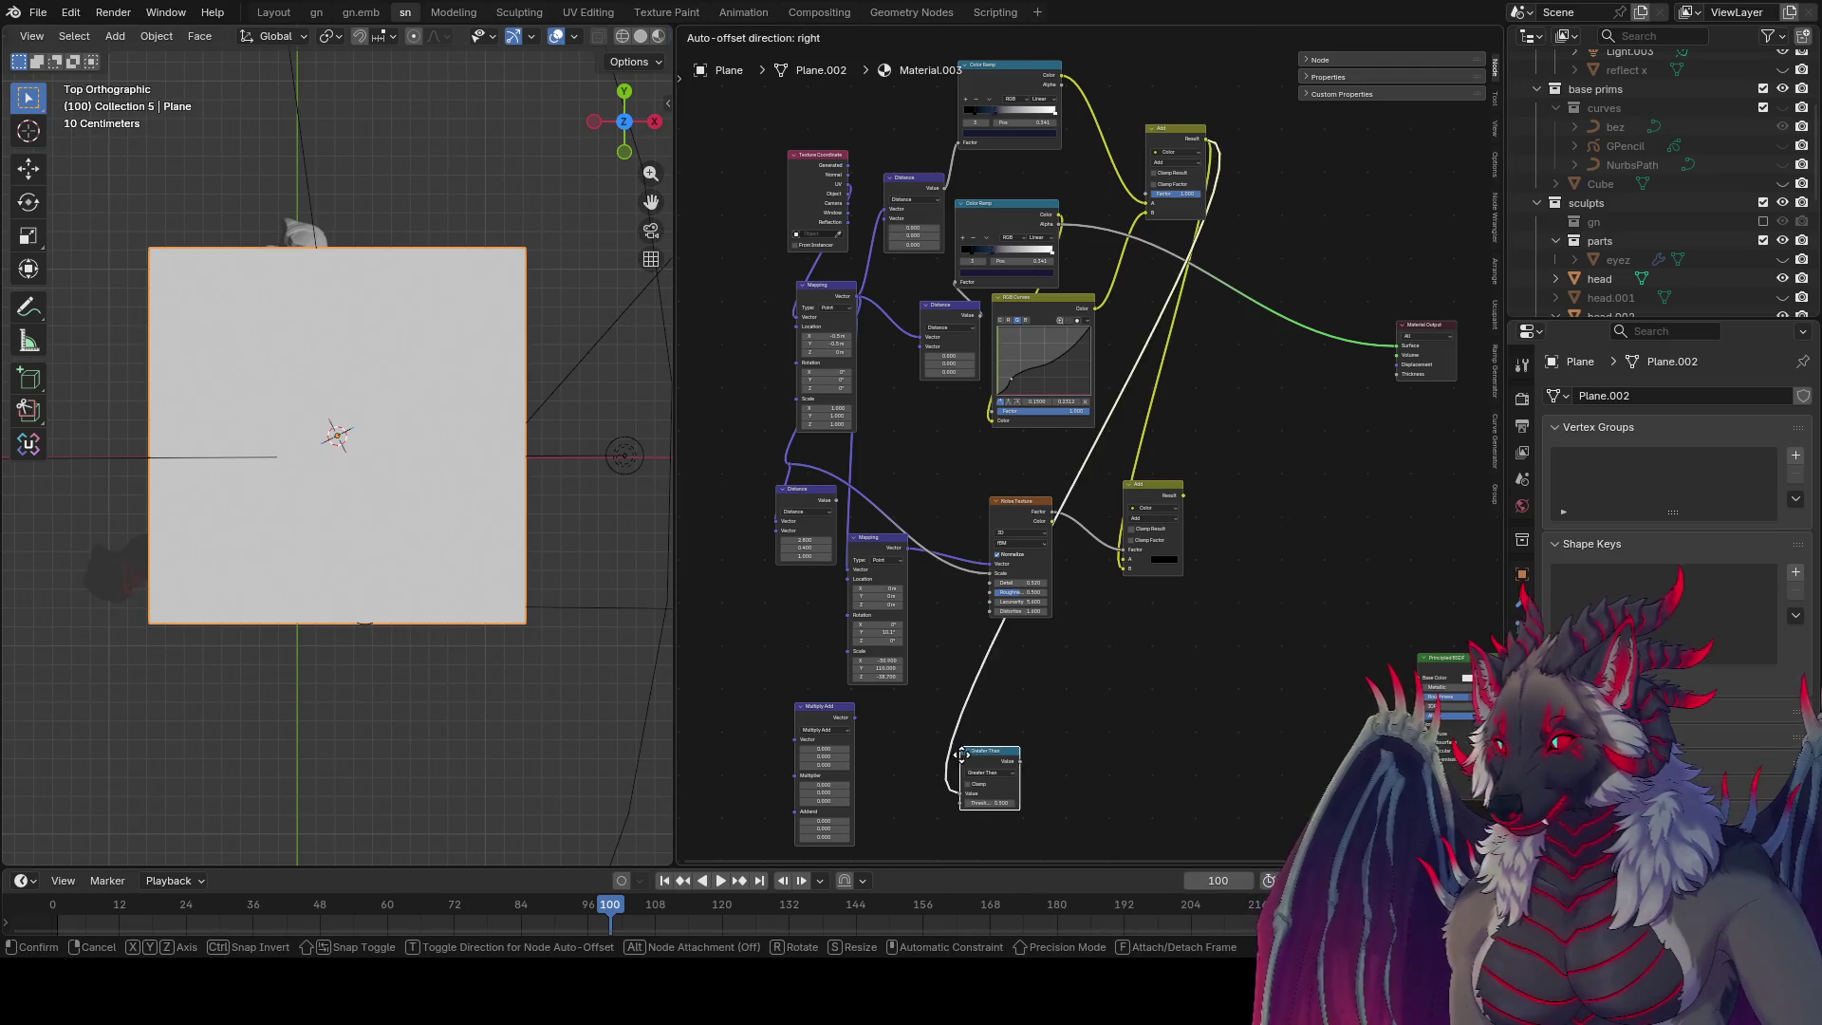
left_click(1044, 736)
left_click(1051, 726)
left_click(1023, 712, "ctrl+shift")
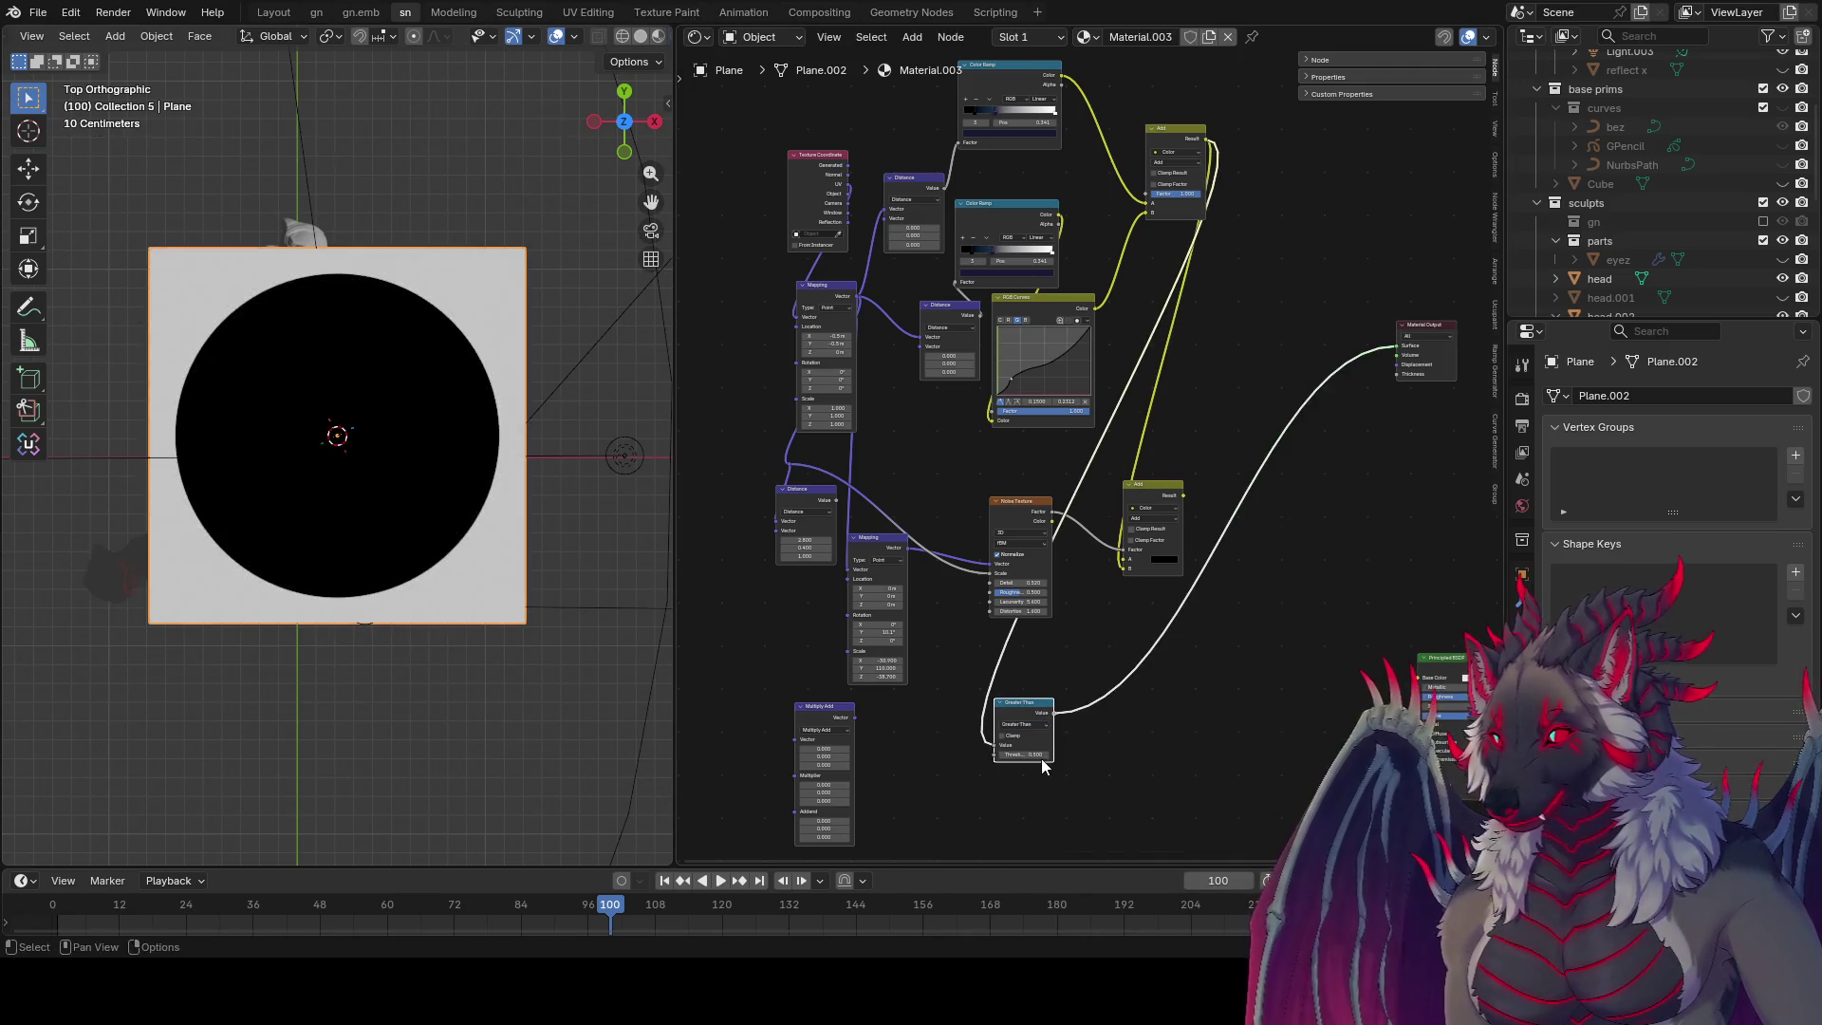
mouse_move(1023, 755)
left_mouse_down()
mouse_move(1001, 755)
mouse_move(1025, 755)
left_mouse_up()
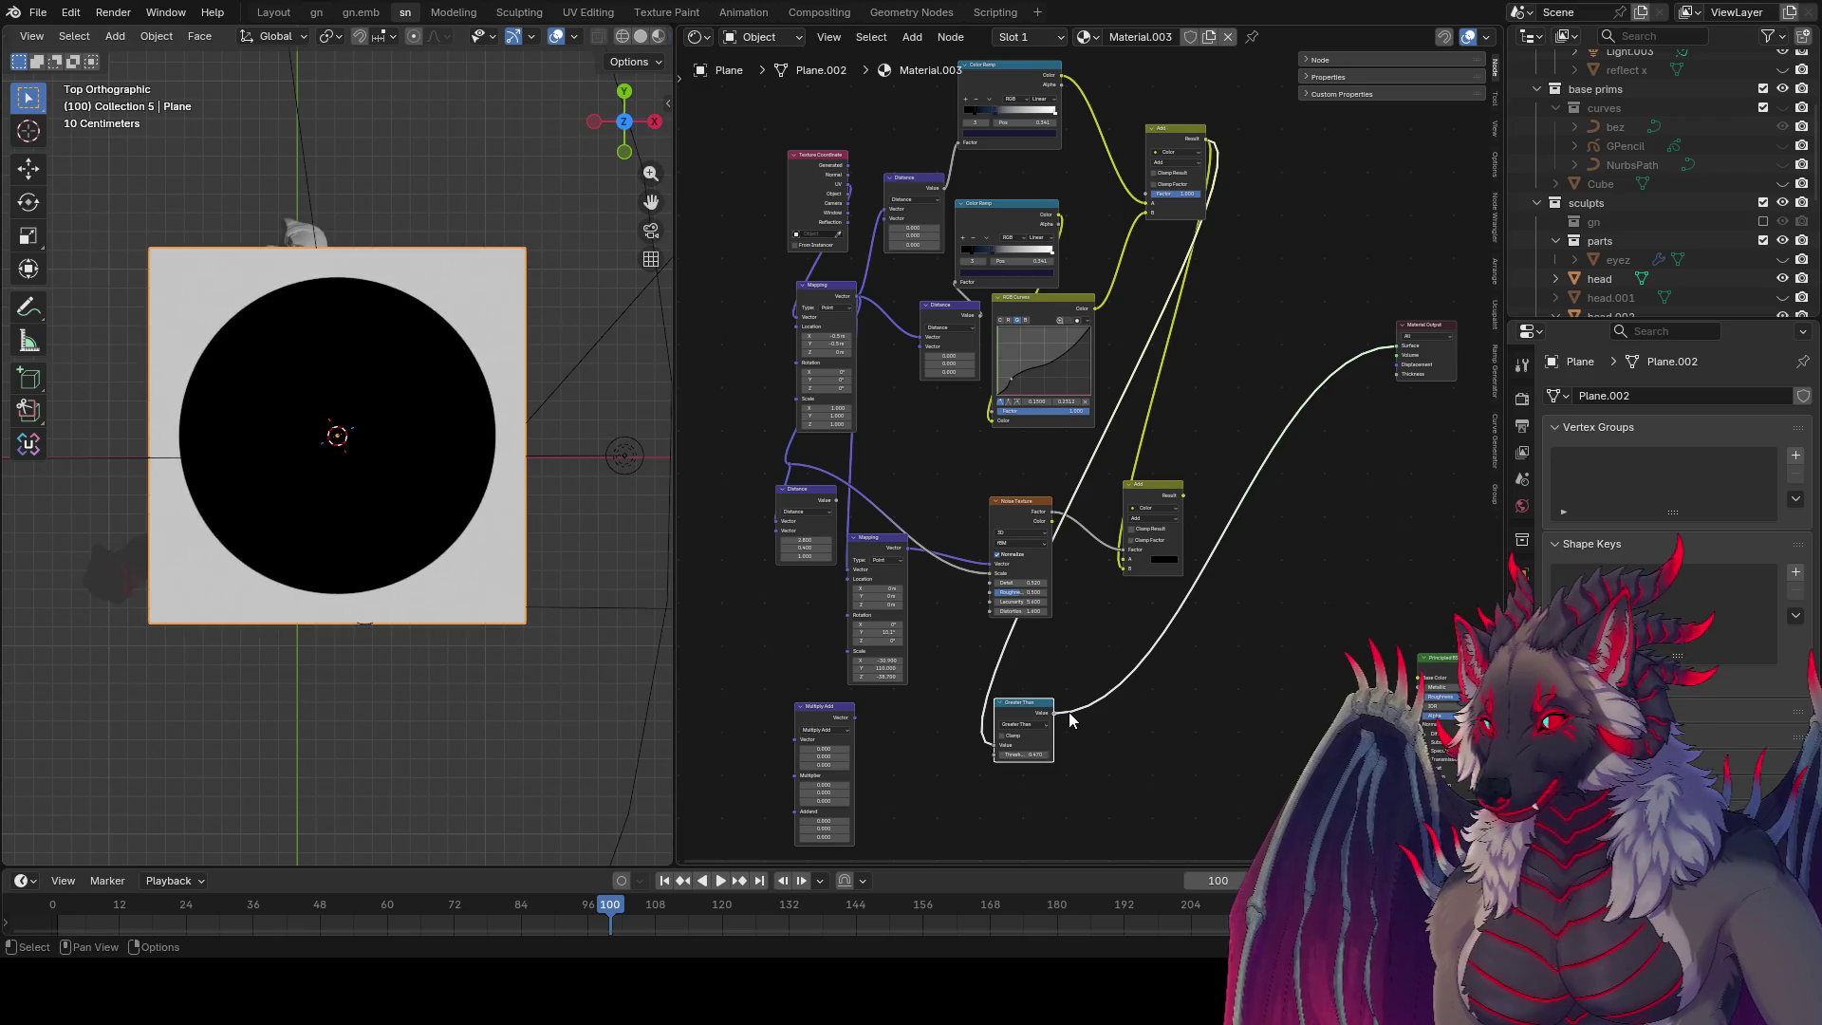
Step: Link the Greater Than mask into the lower Add node's B input and tune its threshold to size the iris
left_click_drag(1179, 498, 1206, 466)
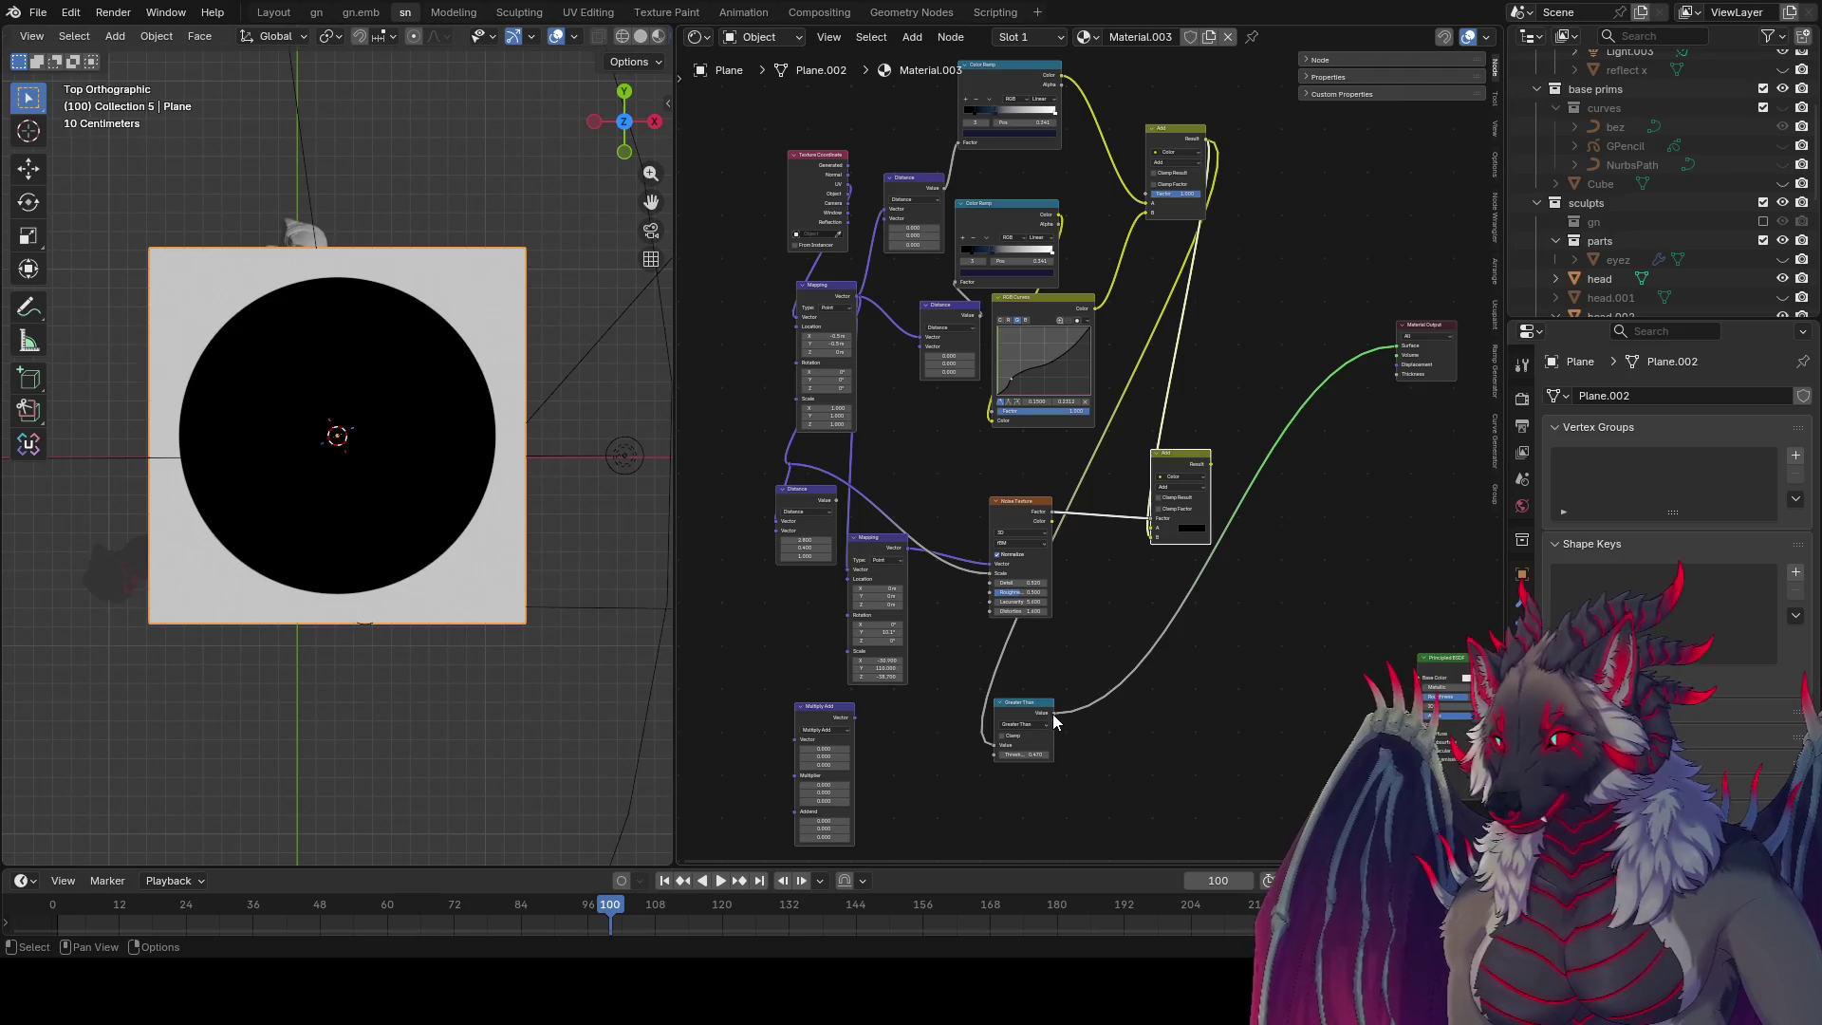
mouse_move(1052, 713)
left_mouse_down()
mouse_move(1163, 561)
mouse_move(1158, 521)
left_mouse_up()
left_click(1159, 521, "ctrl+shift")
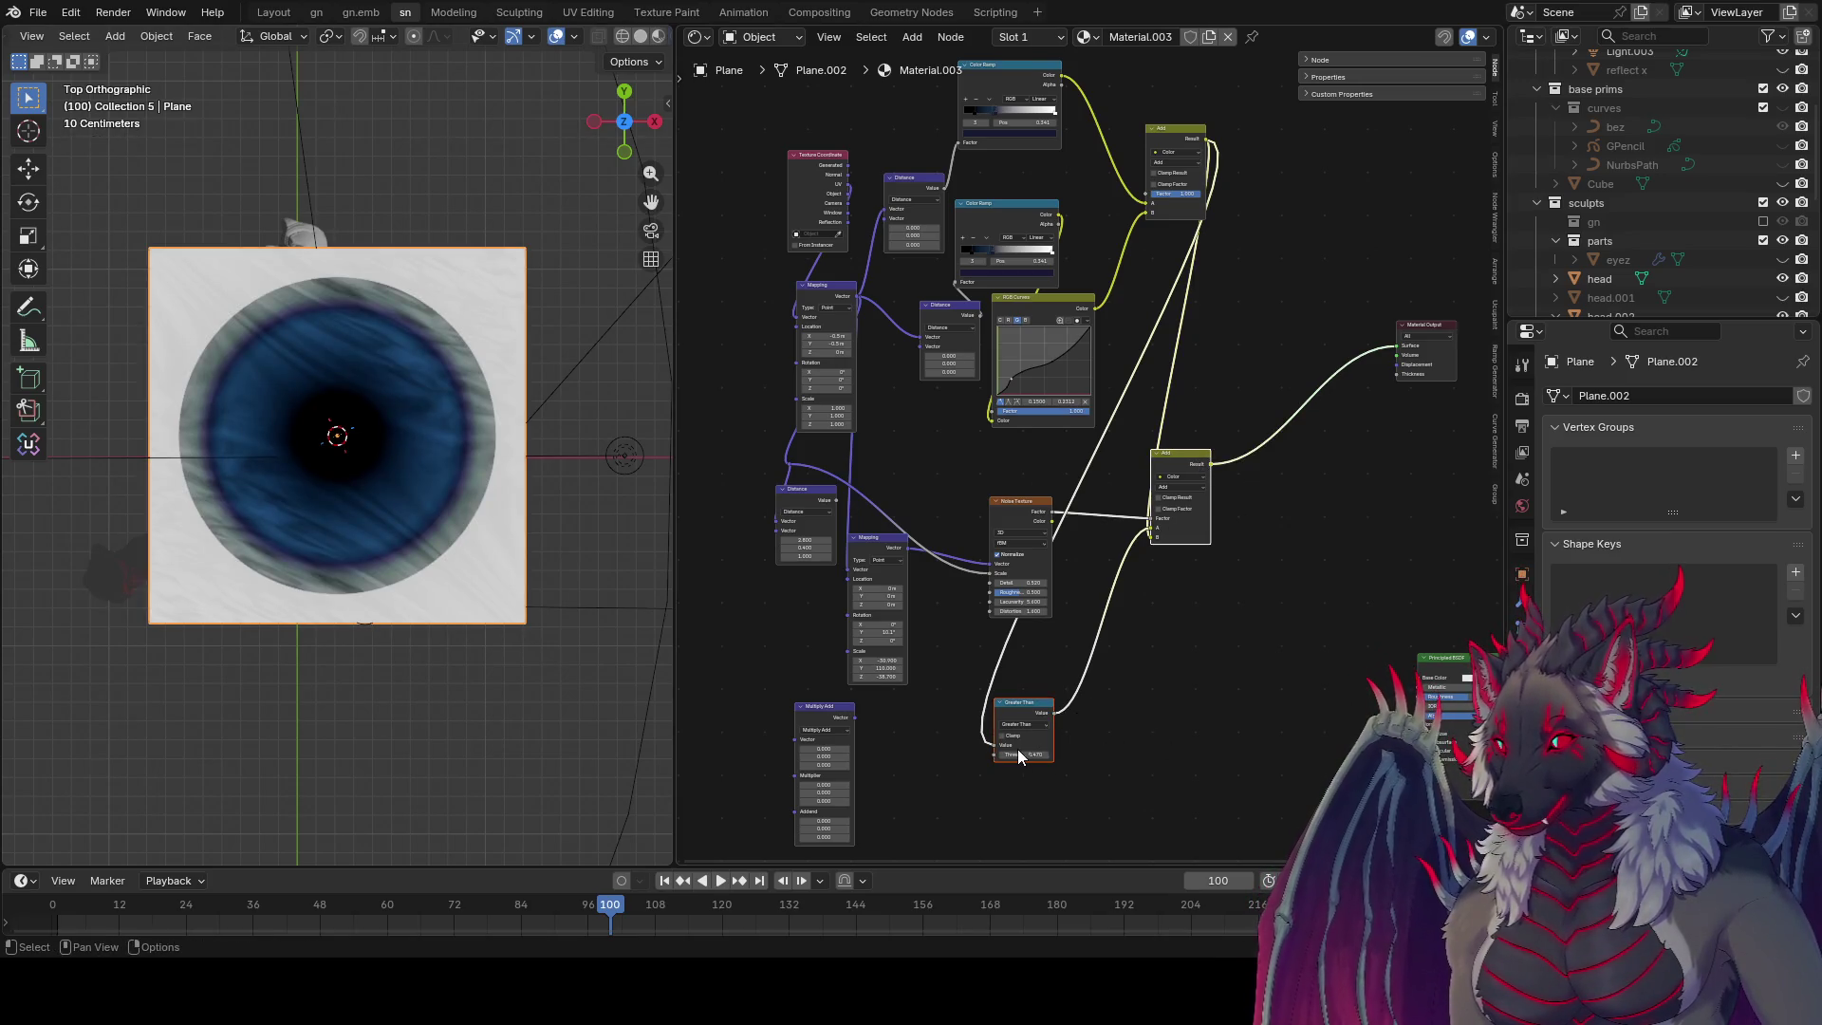
mouse_move(1022, 754)
left_mouse_down()
mouse_move(1044, 755)
mouse_move(940, 754)
mouse_move(961, 754)
left_mouse_up()
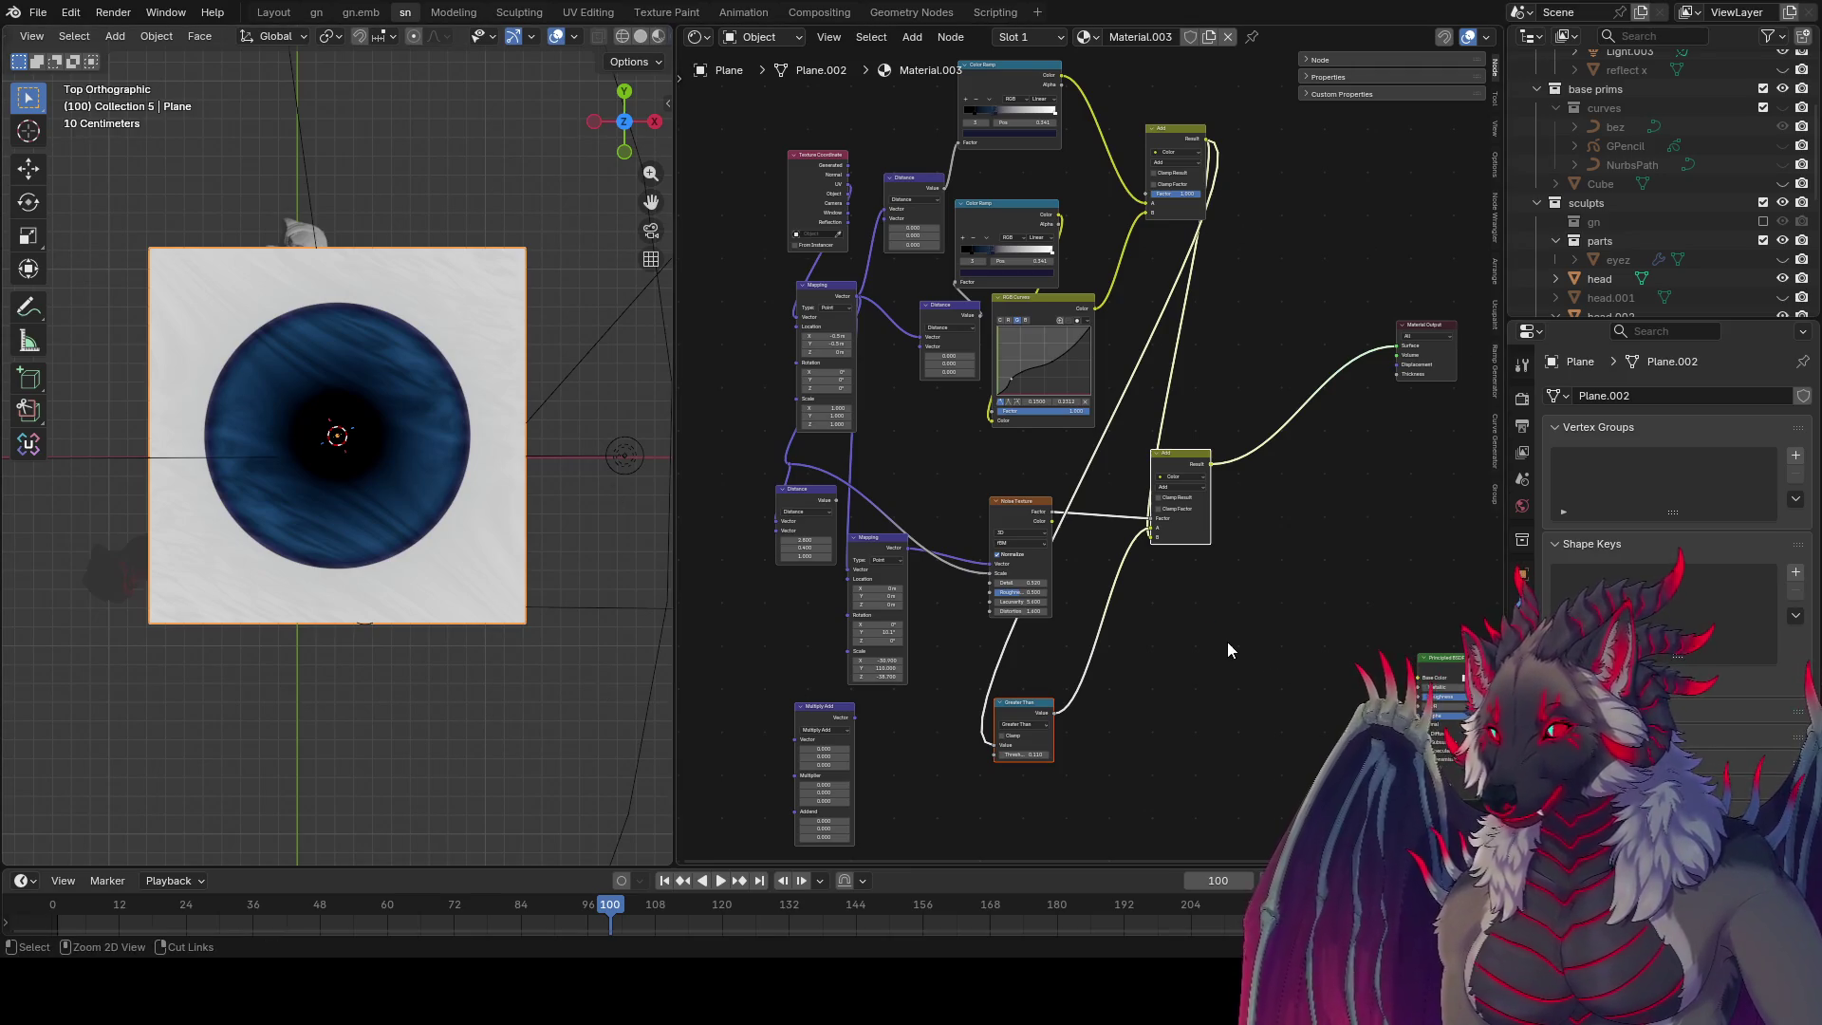
Step: Duplicate the Texture Coordinate and Distance nodes and drop the copies above the node tree
key("ctrl+s")
middle_click_drag(1224, 643, 1209, 505)
scroll(1209, 505, "up", 1)
scroll(1042, 495, "up", 1)
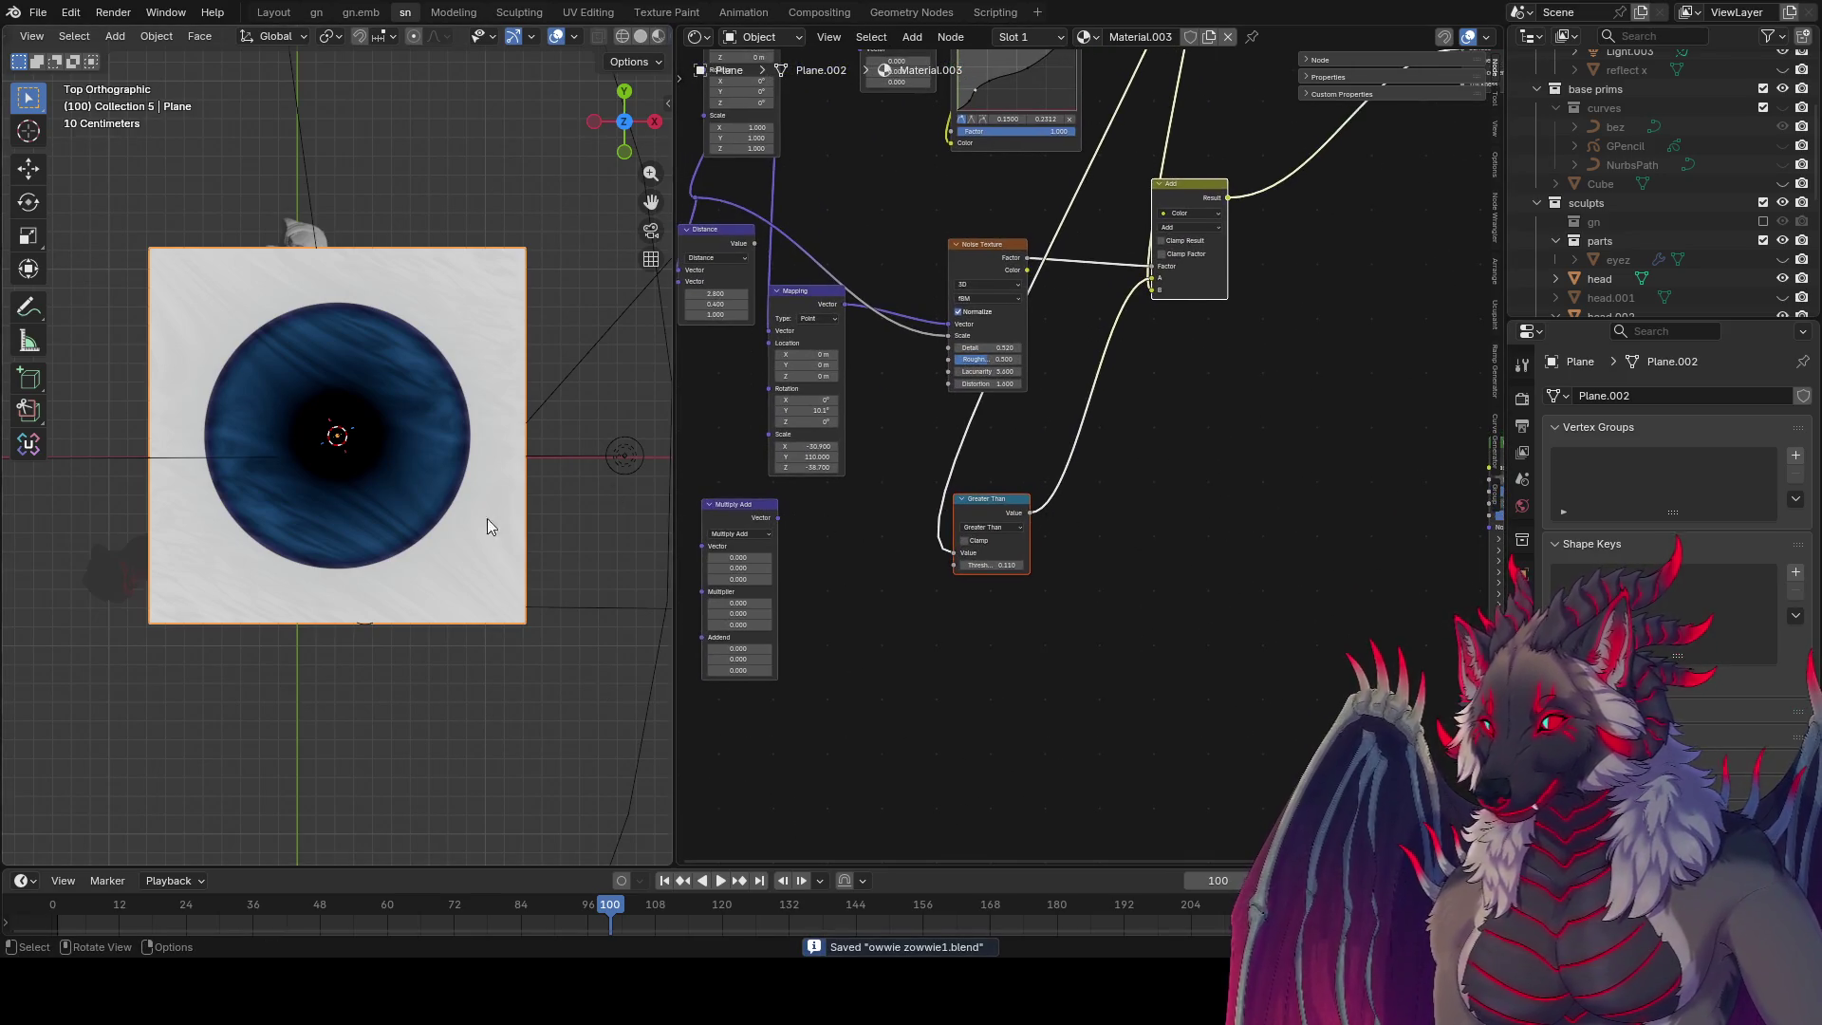
scroll(487, 518, "up", 3)
scroll(1215, 506, "down", 1)
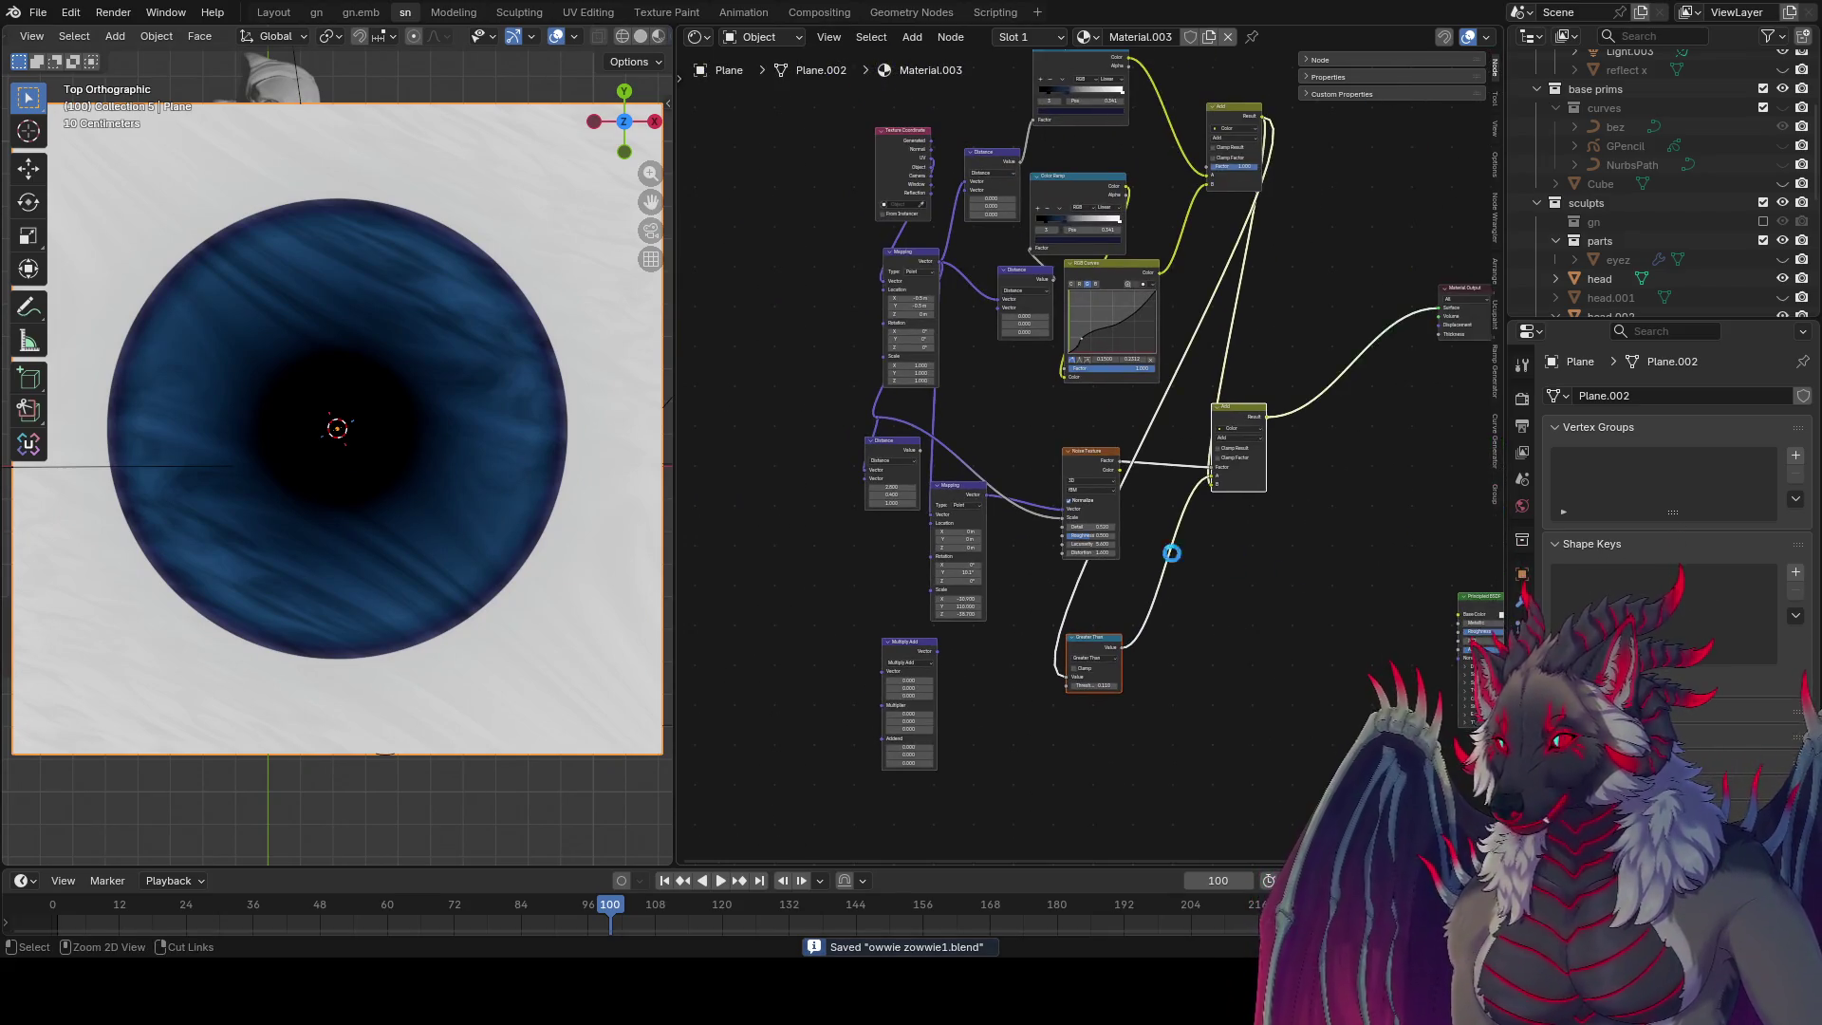
scroll(1171, 549, "down", 2)
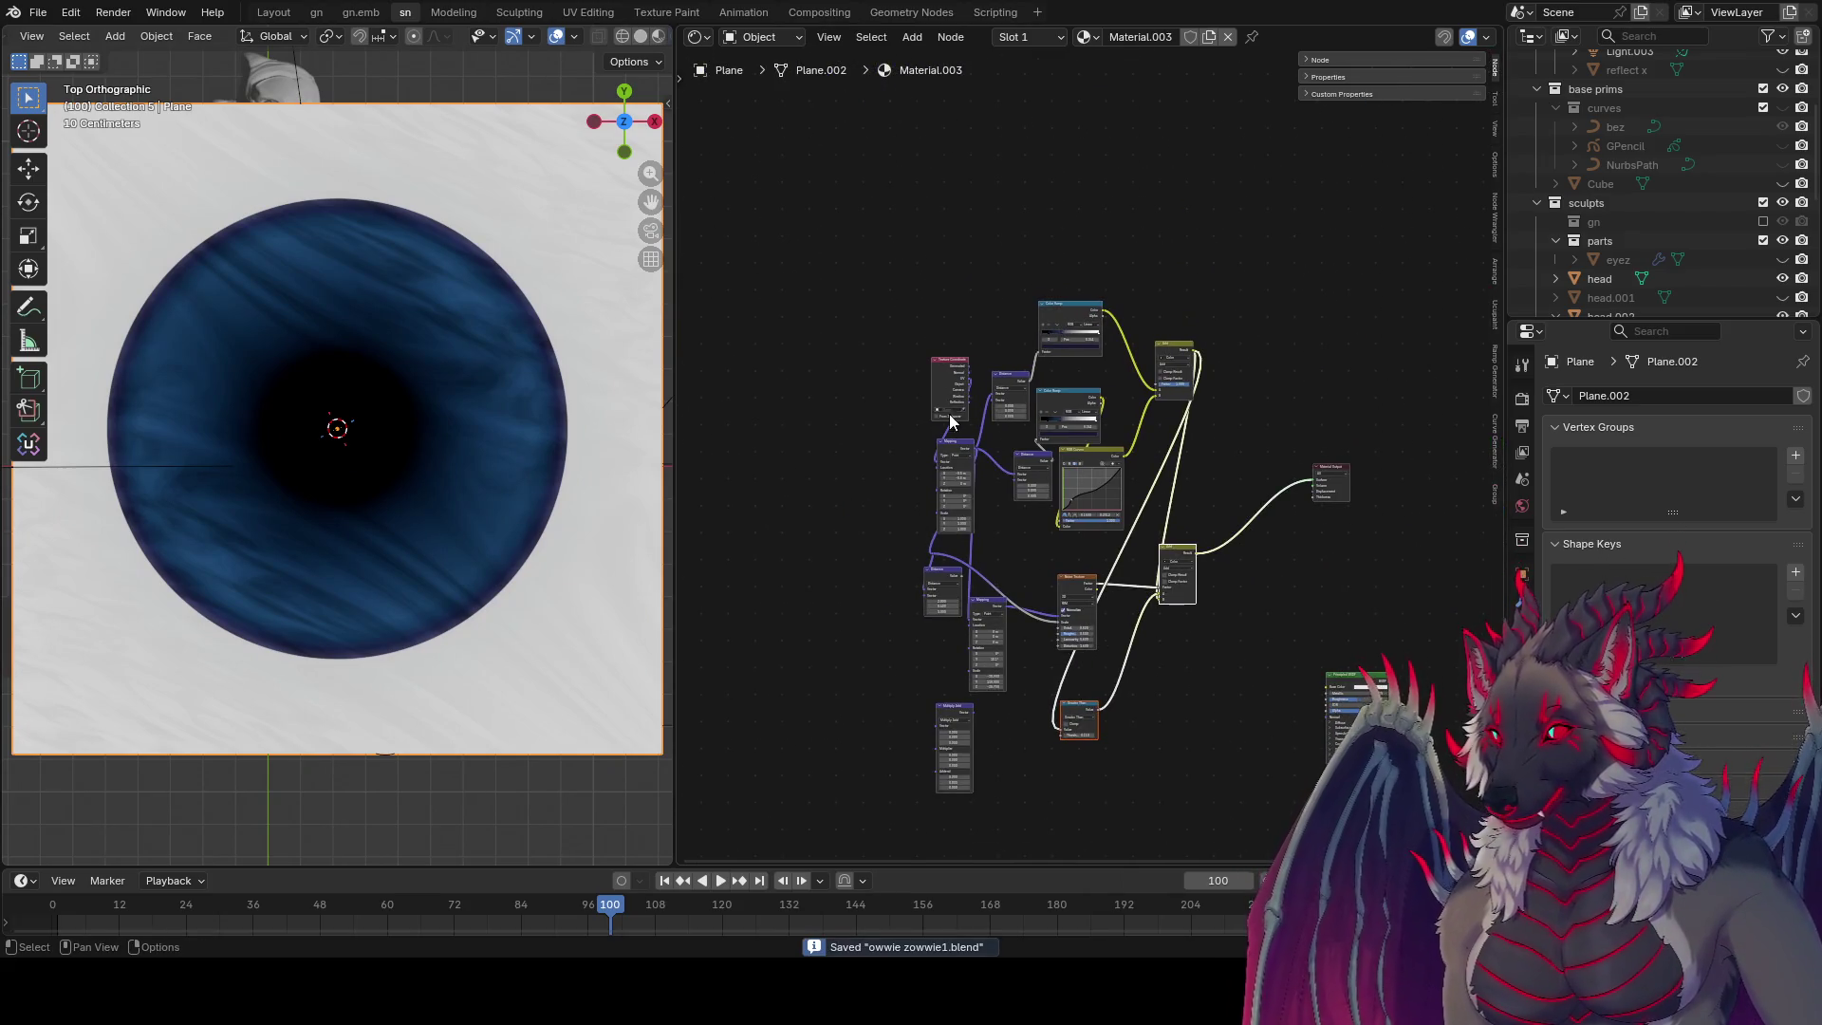
left_click(959, 373)
key("shift+d")
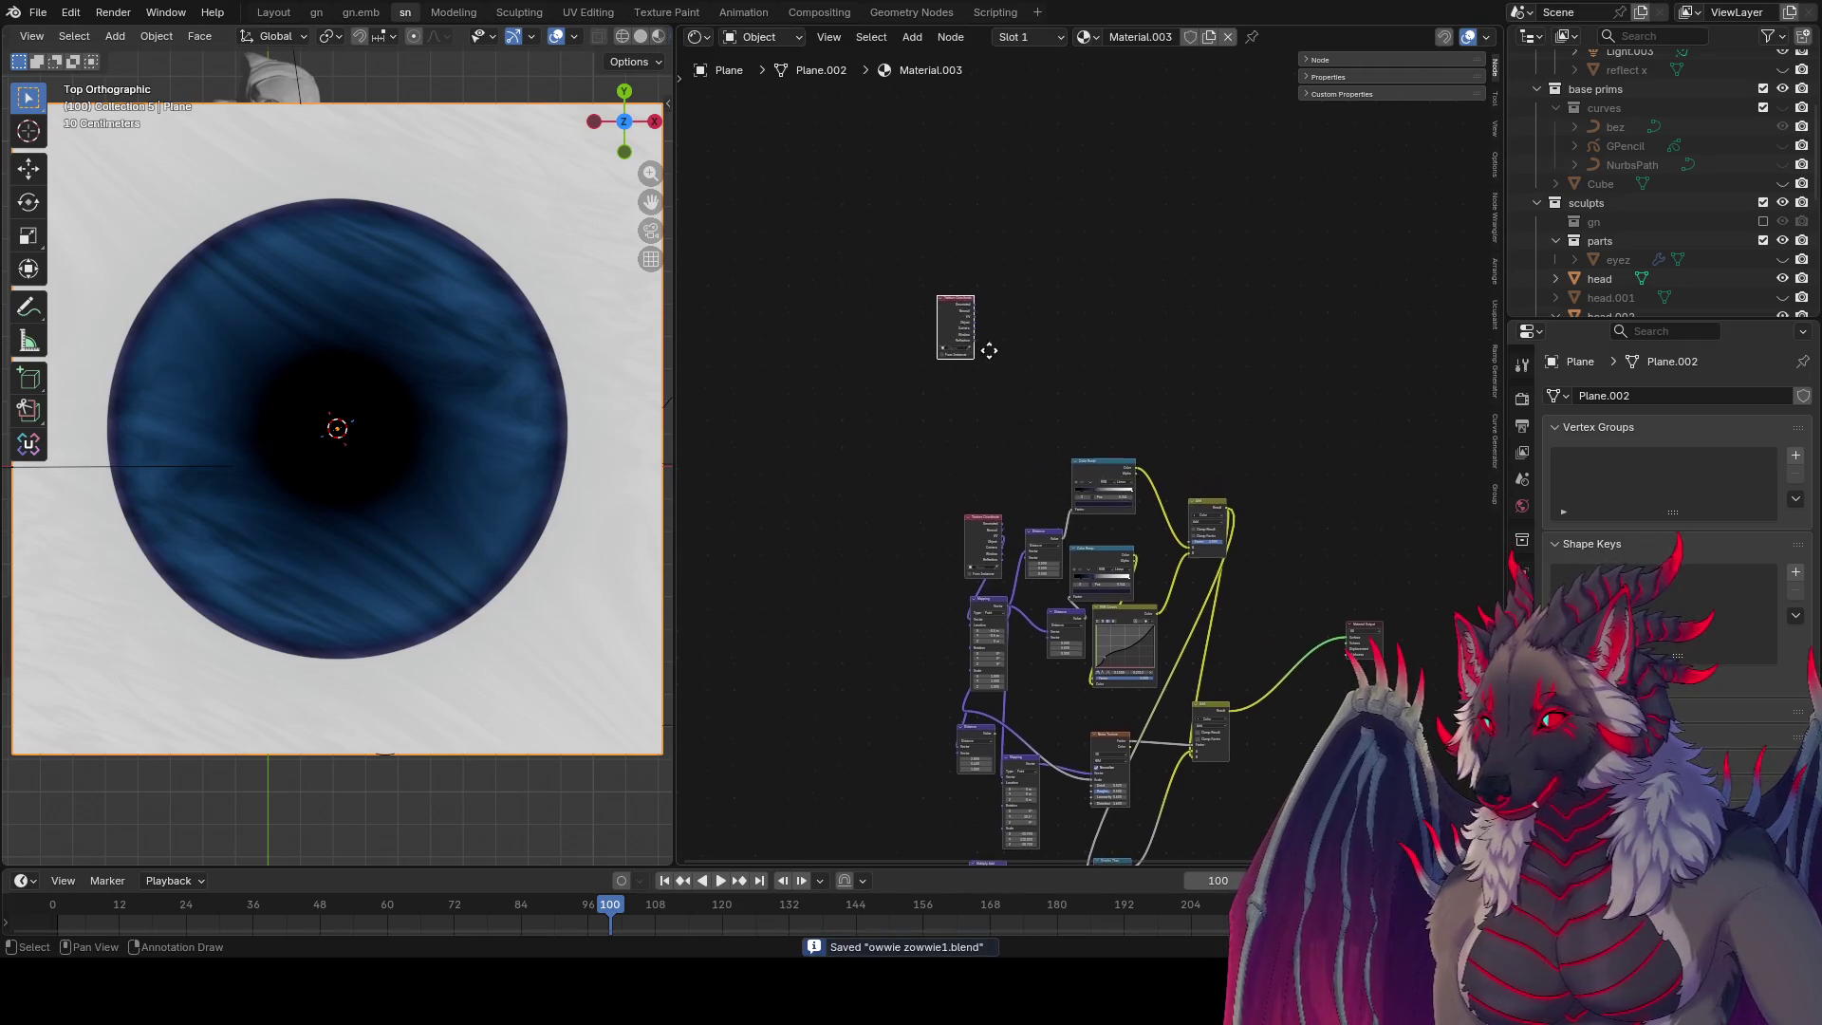
left_click(985, 346)
Step: Duplicate the Color Ramp, place it at the top, and nudge the copied Distance node left
scroll(1006, 323, "up", 3)
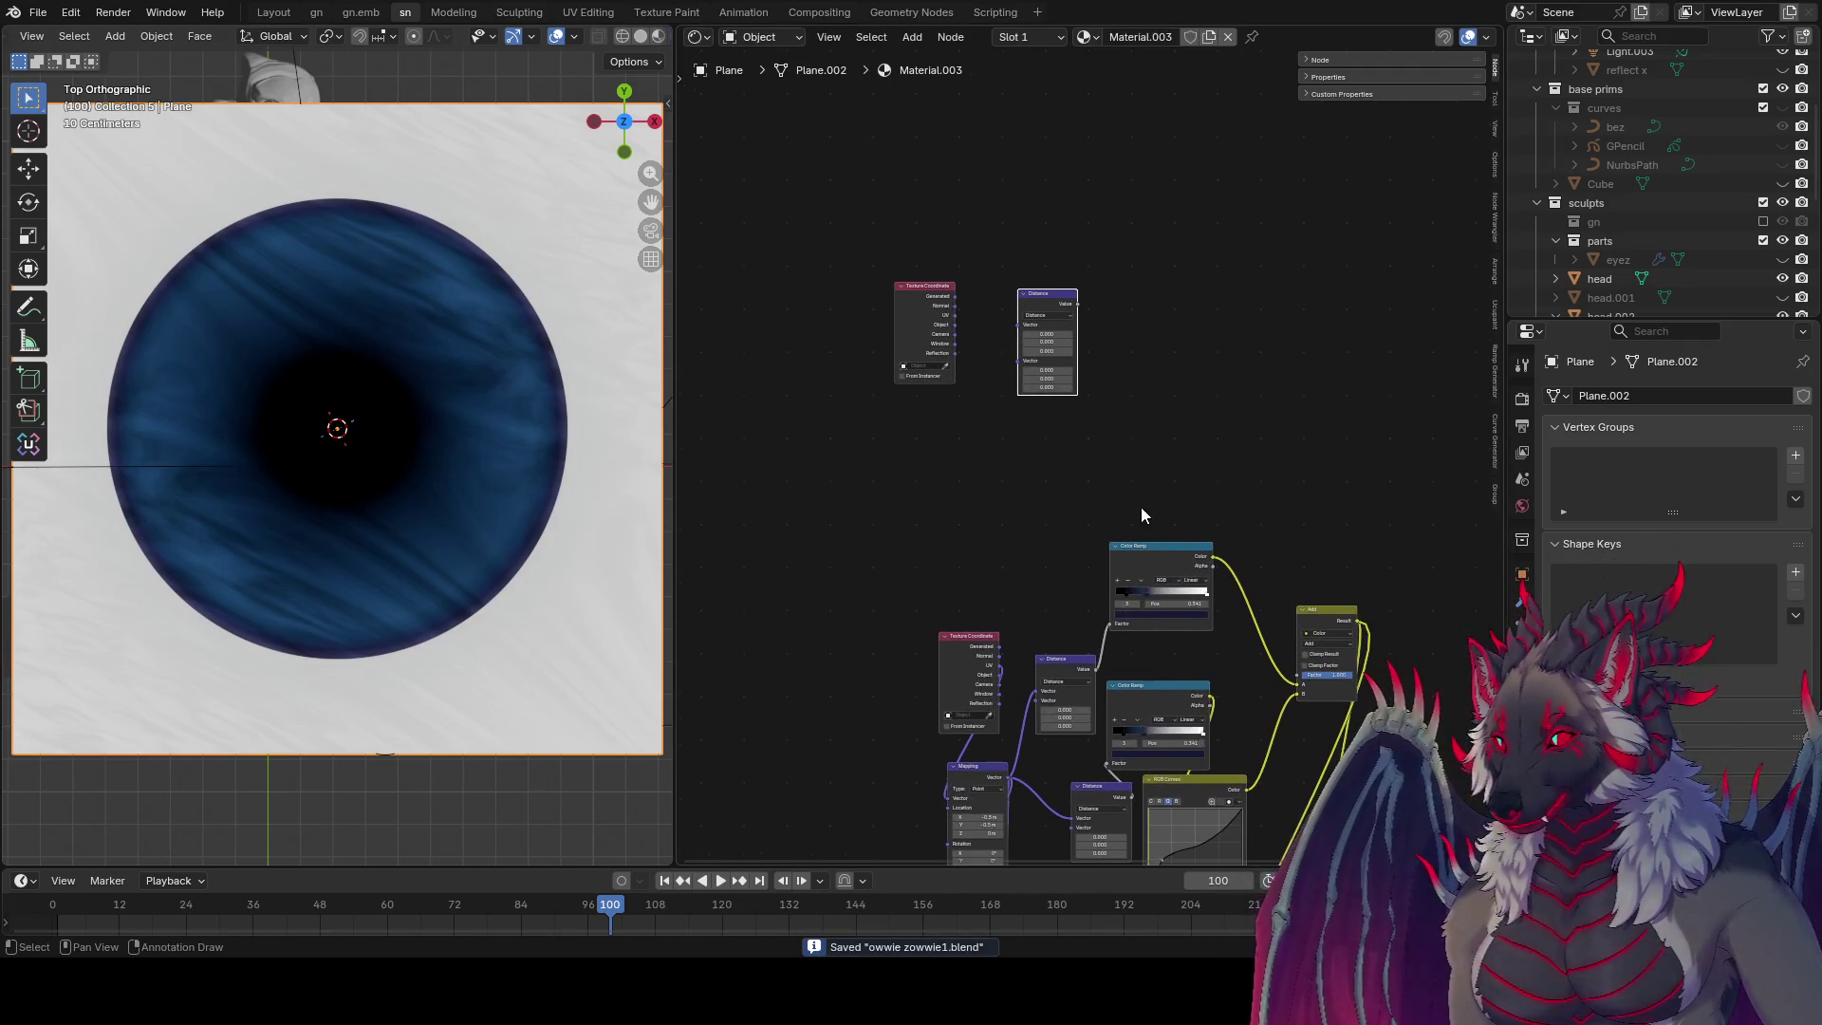
left_click(1163, 551)
key("shift+d")
left_click(1142, 338)
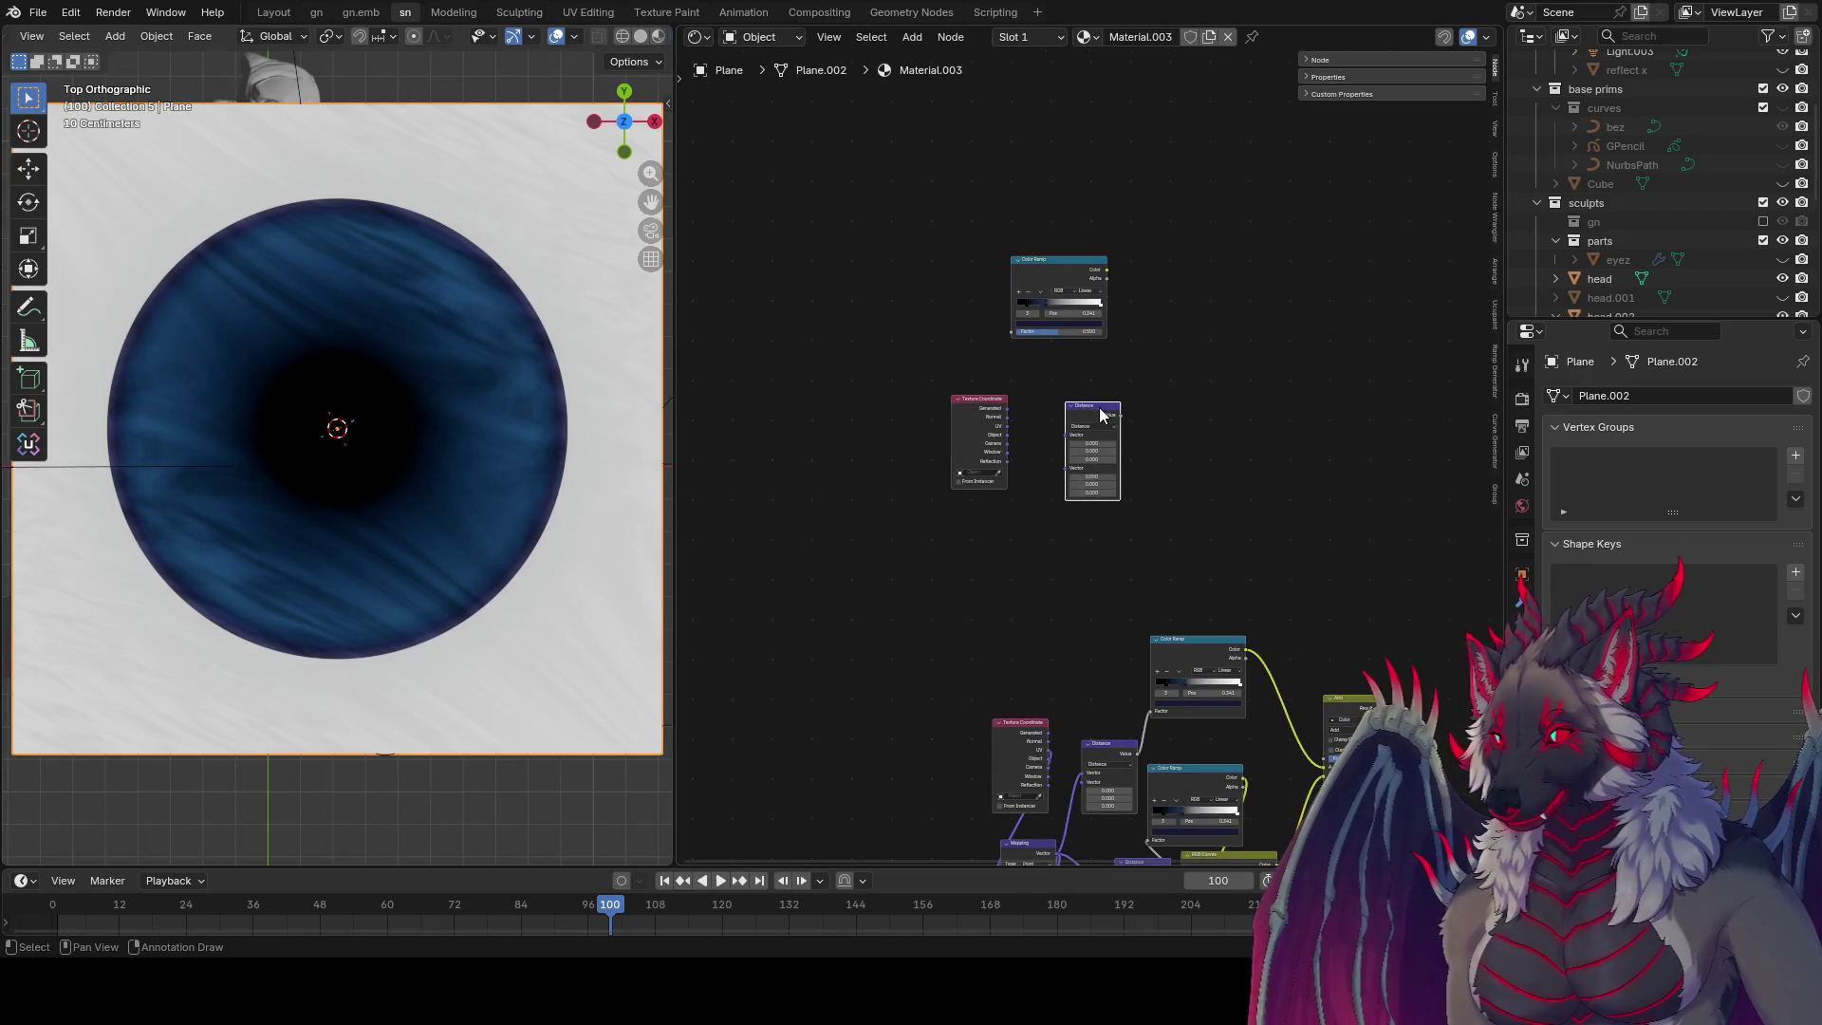
left_click_drag(1118, 479, 1093, 468)
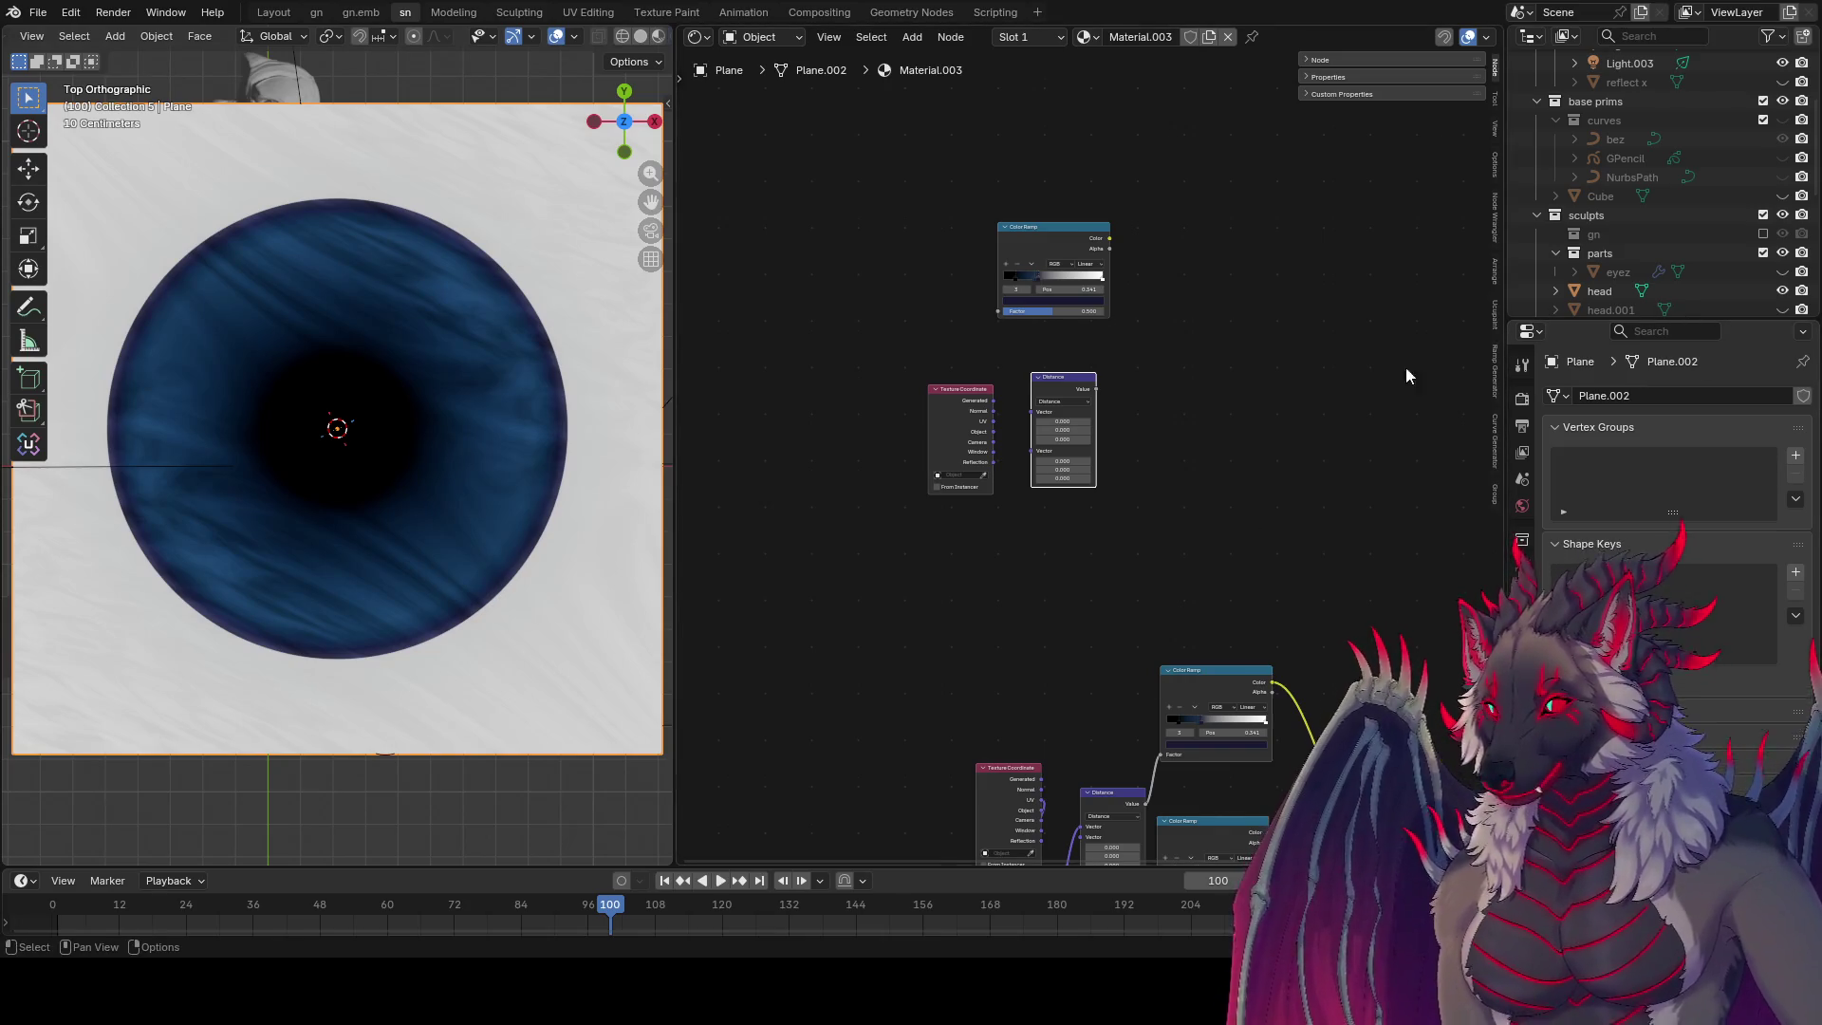
Step: Save and arrange the copied Mapping and Texture Coordinate nodes side by side
left_click(1225, 481)
key("ctrl+s")
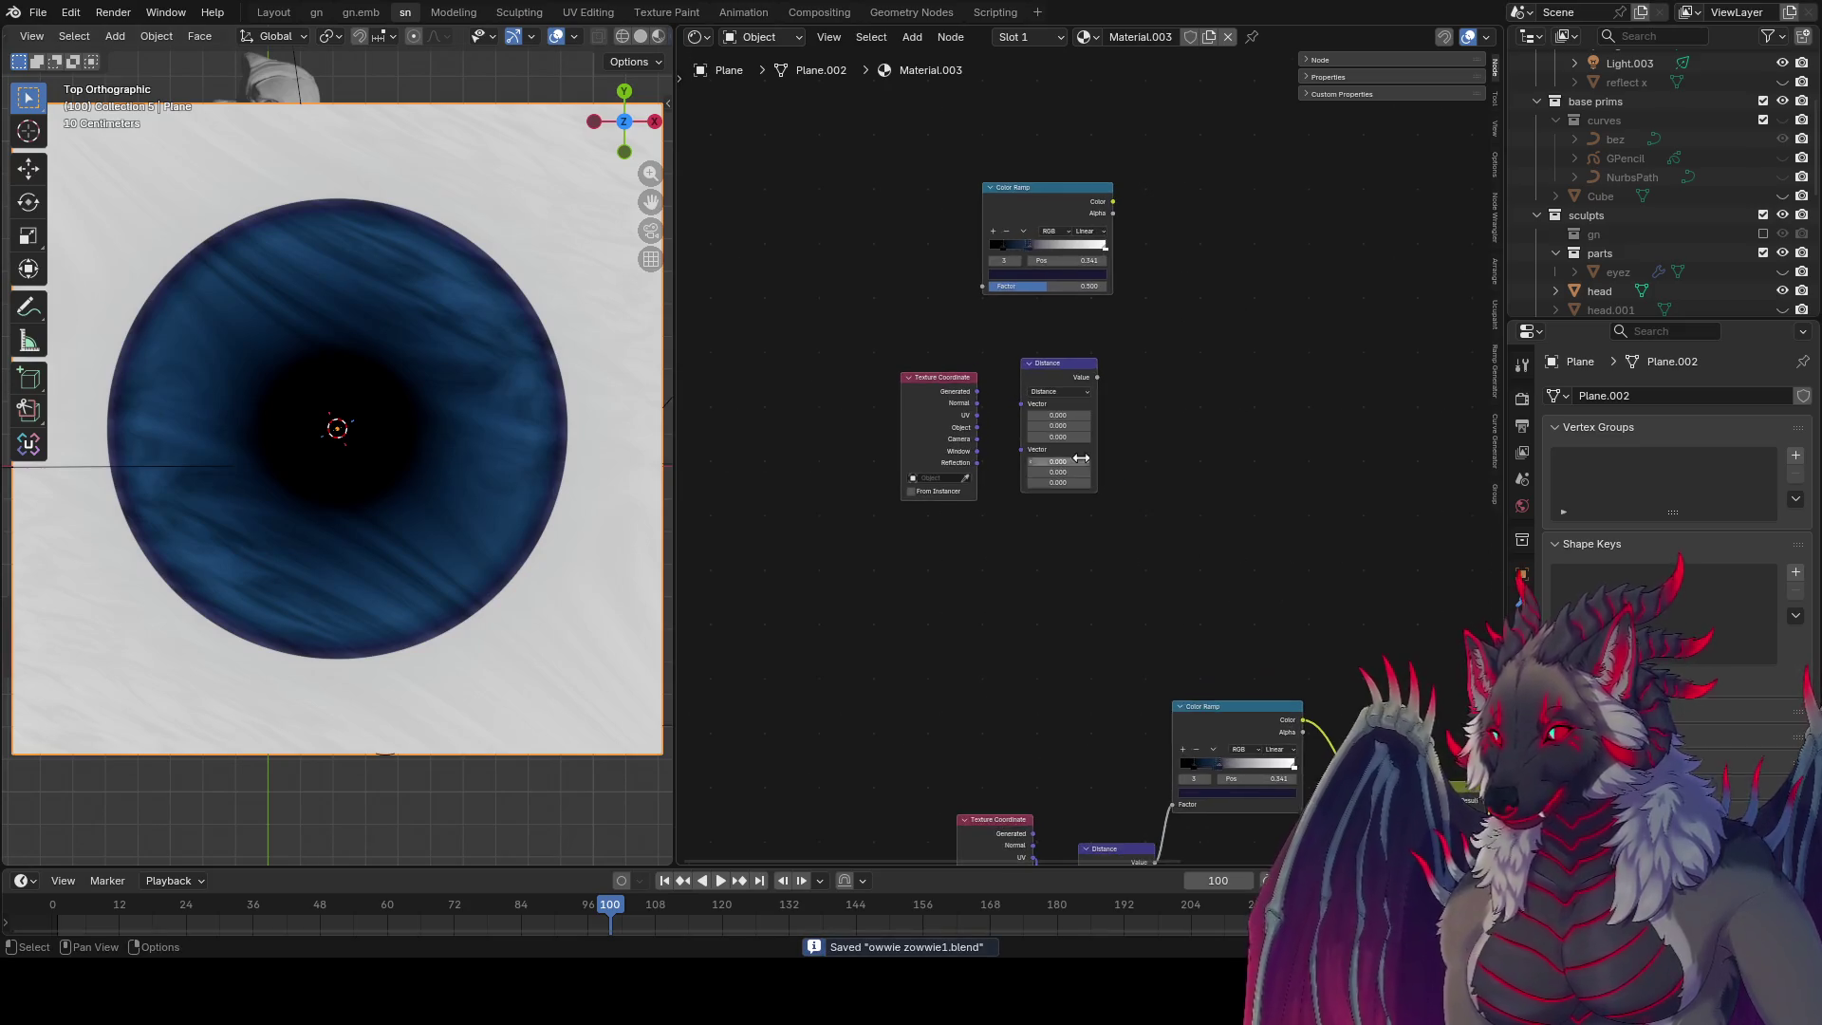
scroll(1021, 461, "up", 2)
scroll(1092, 541, "down", 2)
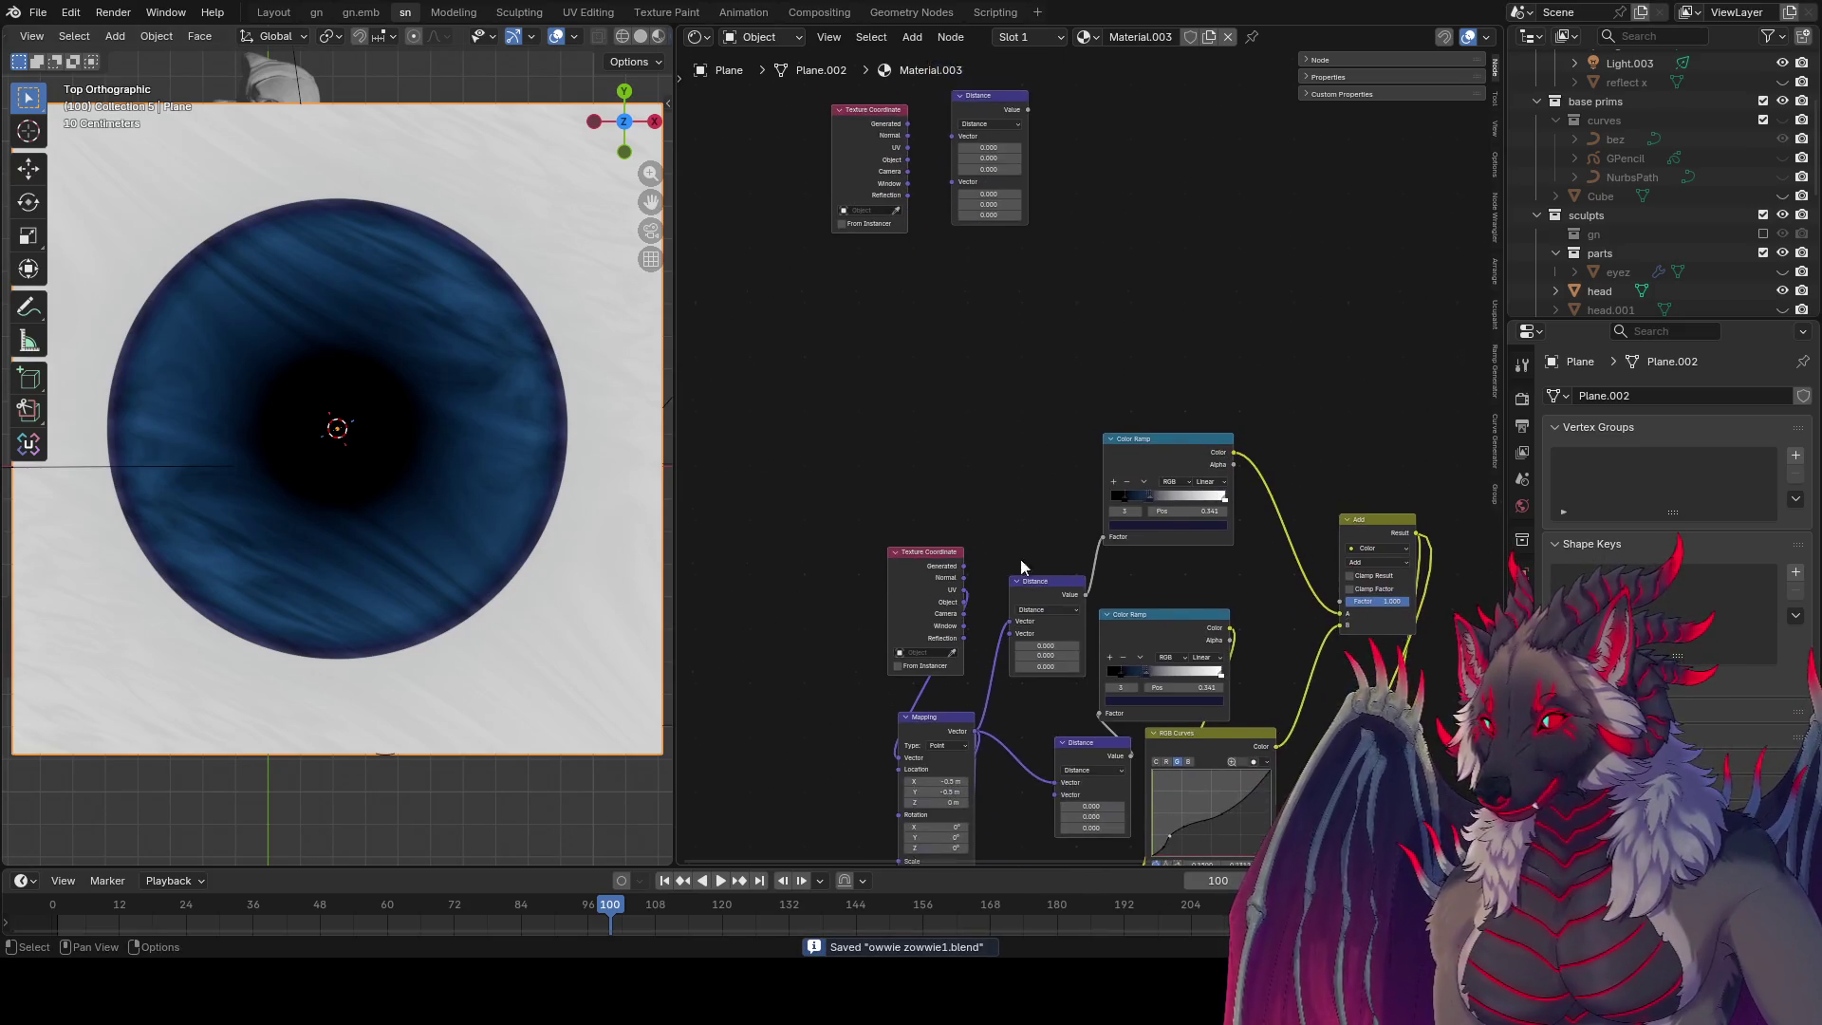
left_click_drag(954, 731, 949, 271)
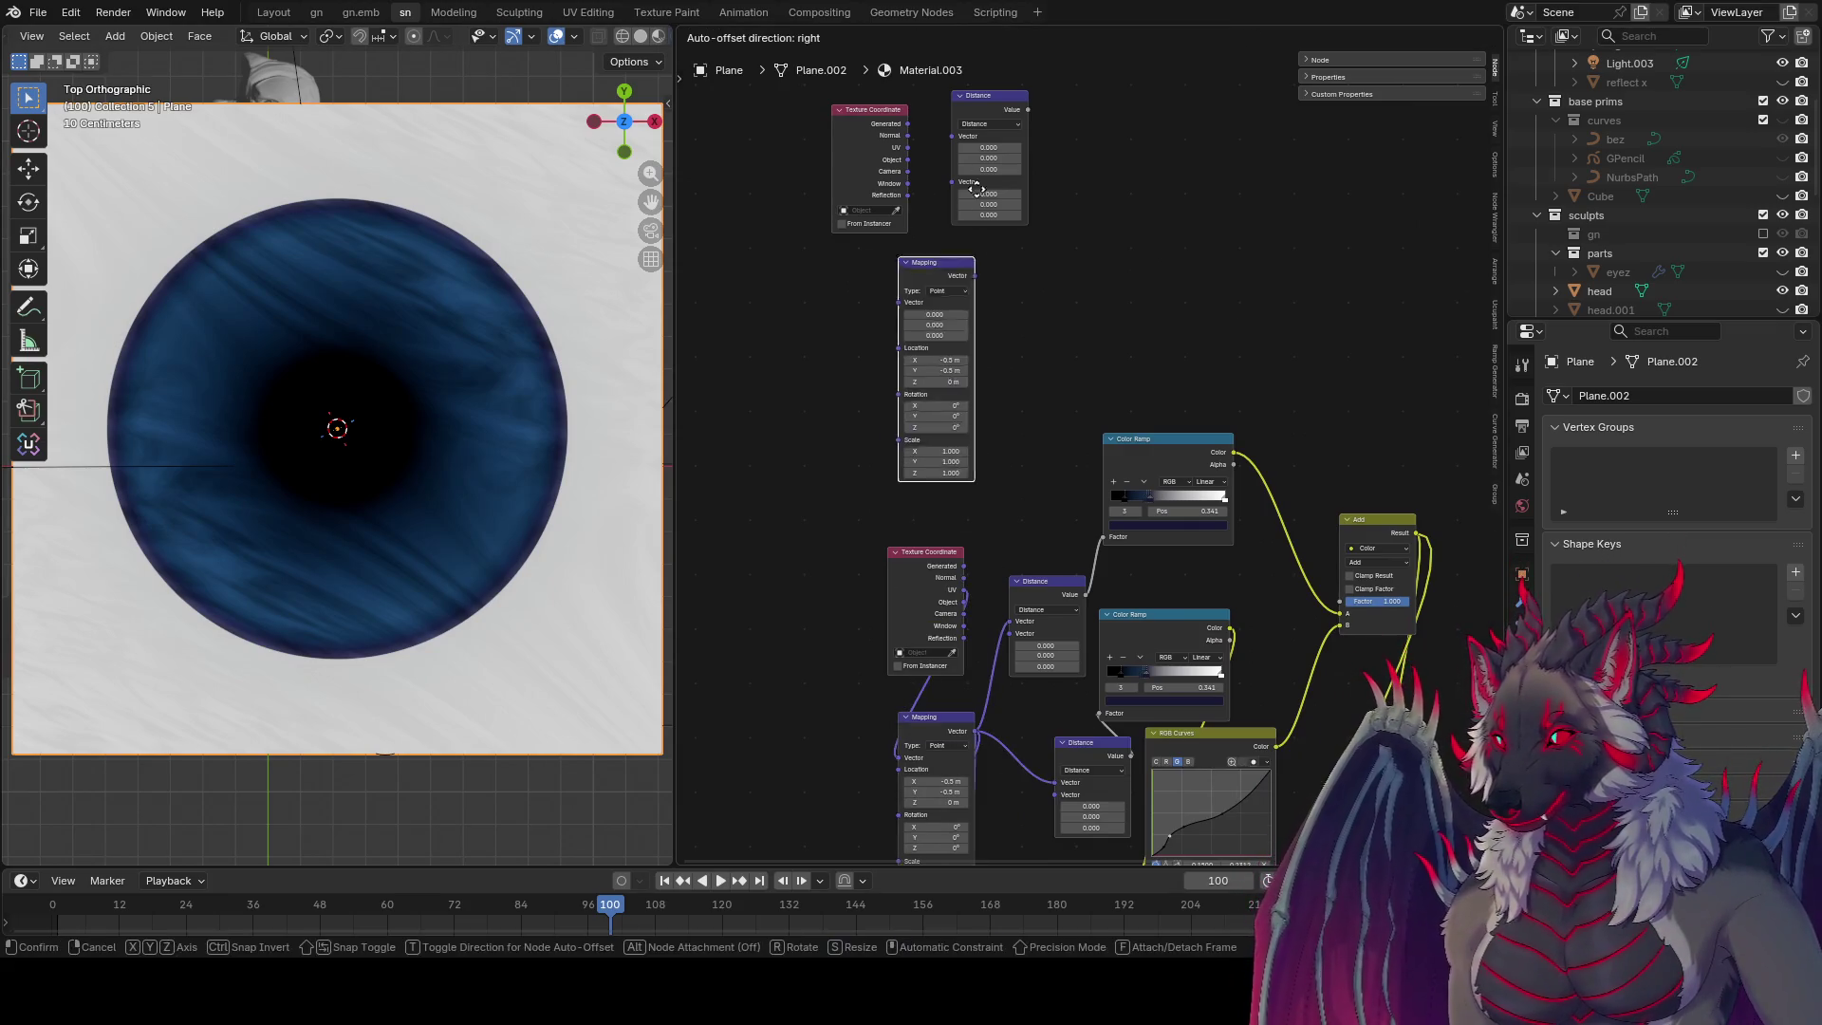
middle_click_drag(927, 147, 927, 351)
left_click(851, 310)
left_click_drag(852, 311, 783, 316)
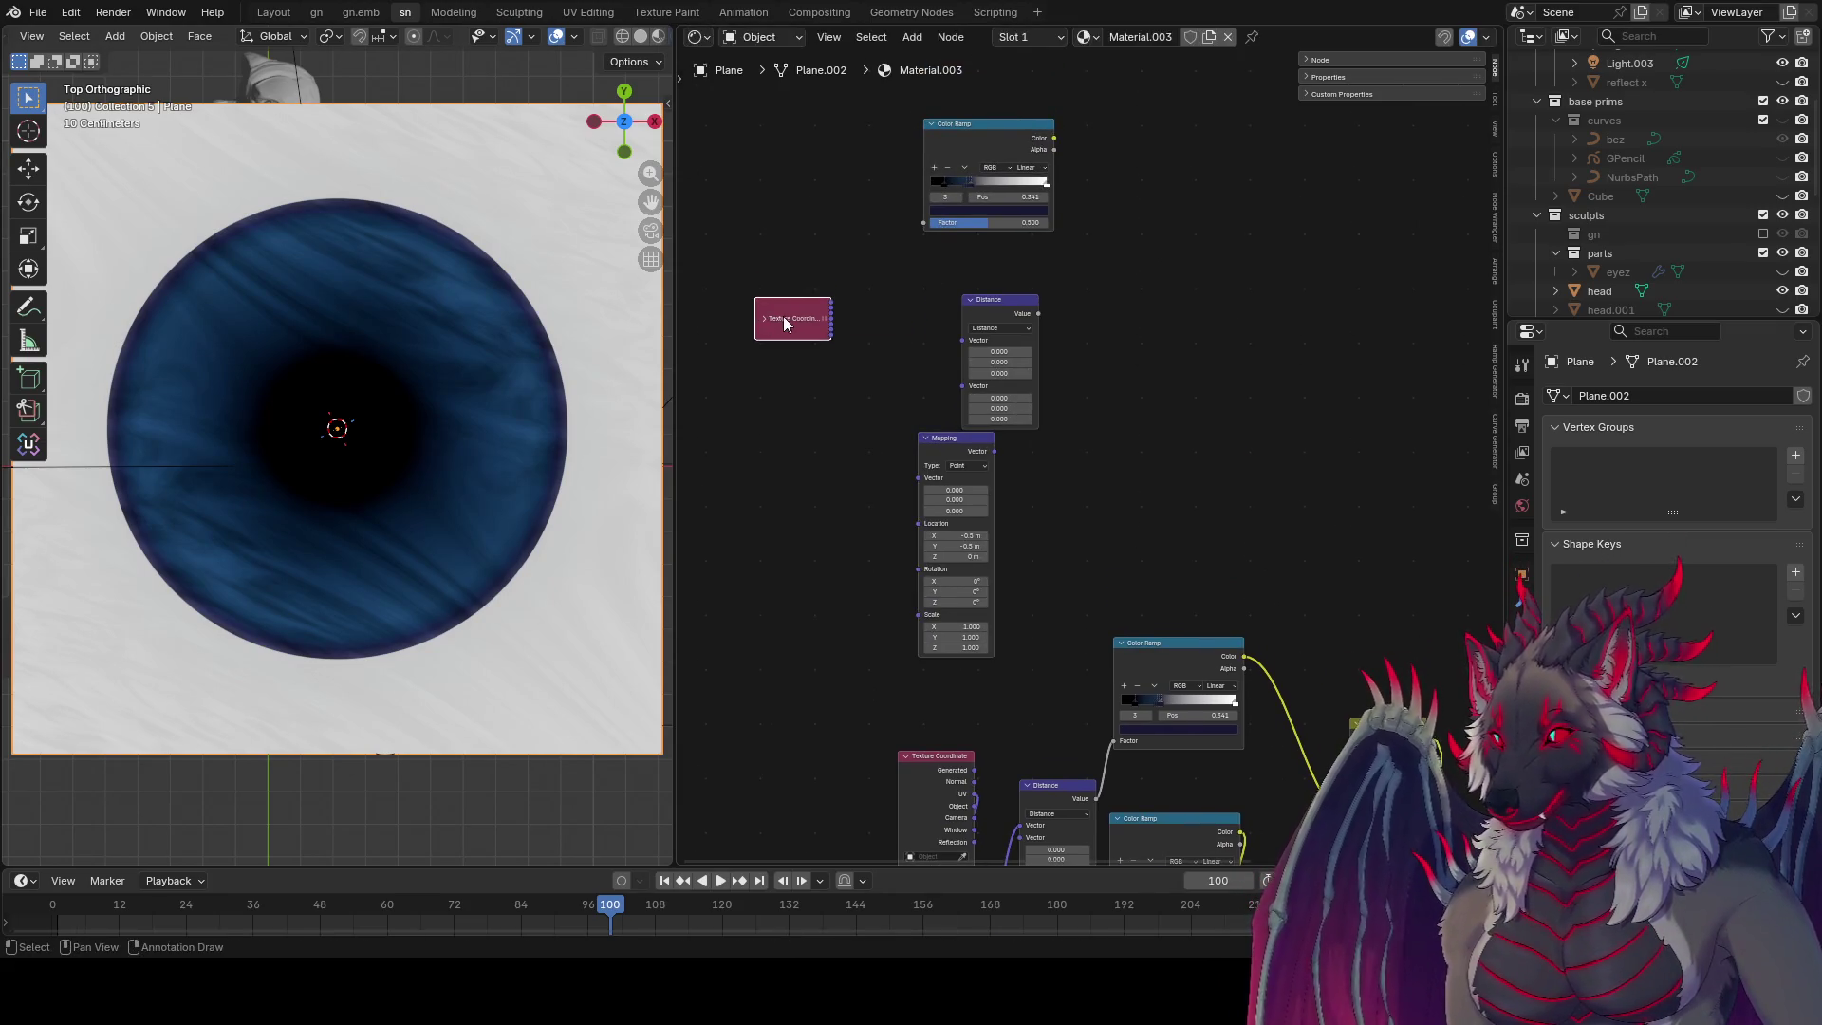
key("h")
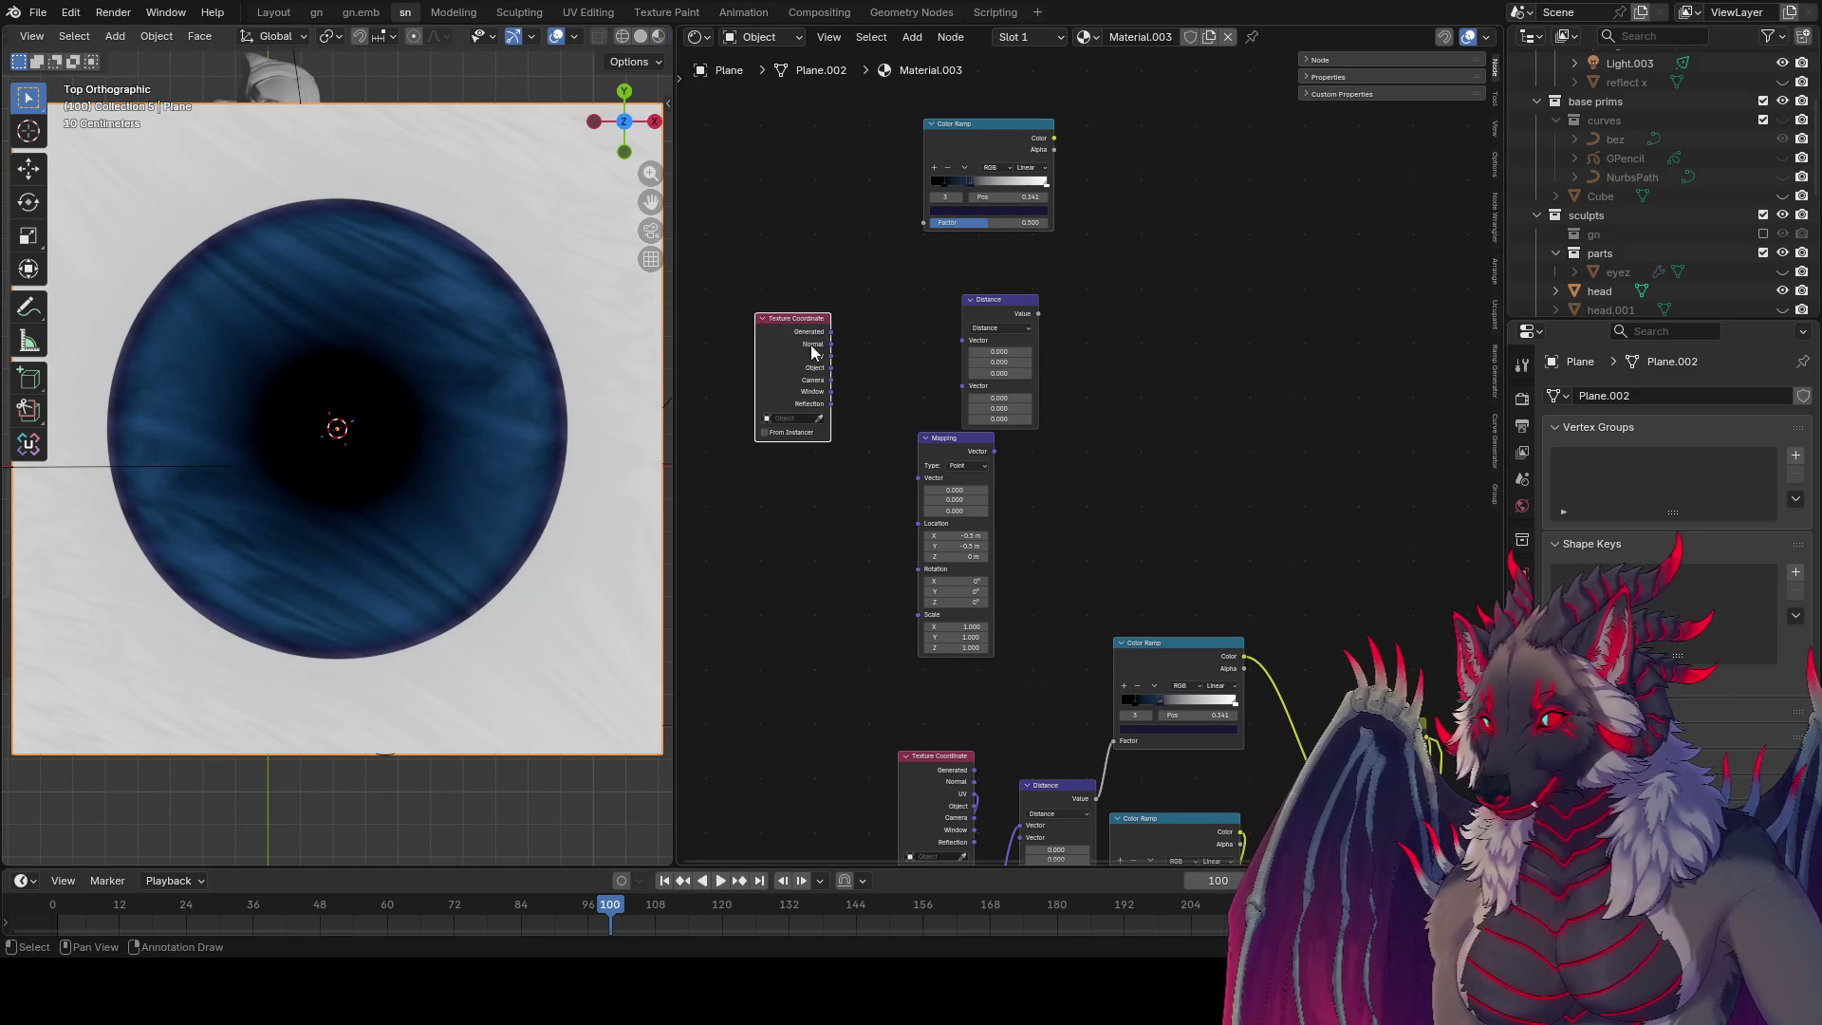
Step: Feed UV coordinates into Mapping, add a Distance node after it, then a Vector Math node
left_click_drag(832, 333, 919, 478)
left_click(940, 465, "ctrl+shift")
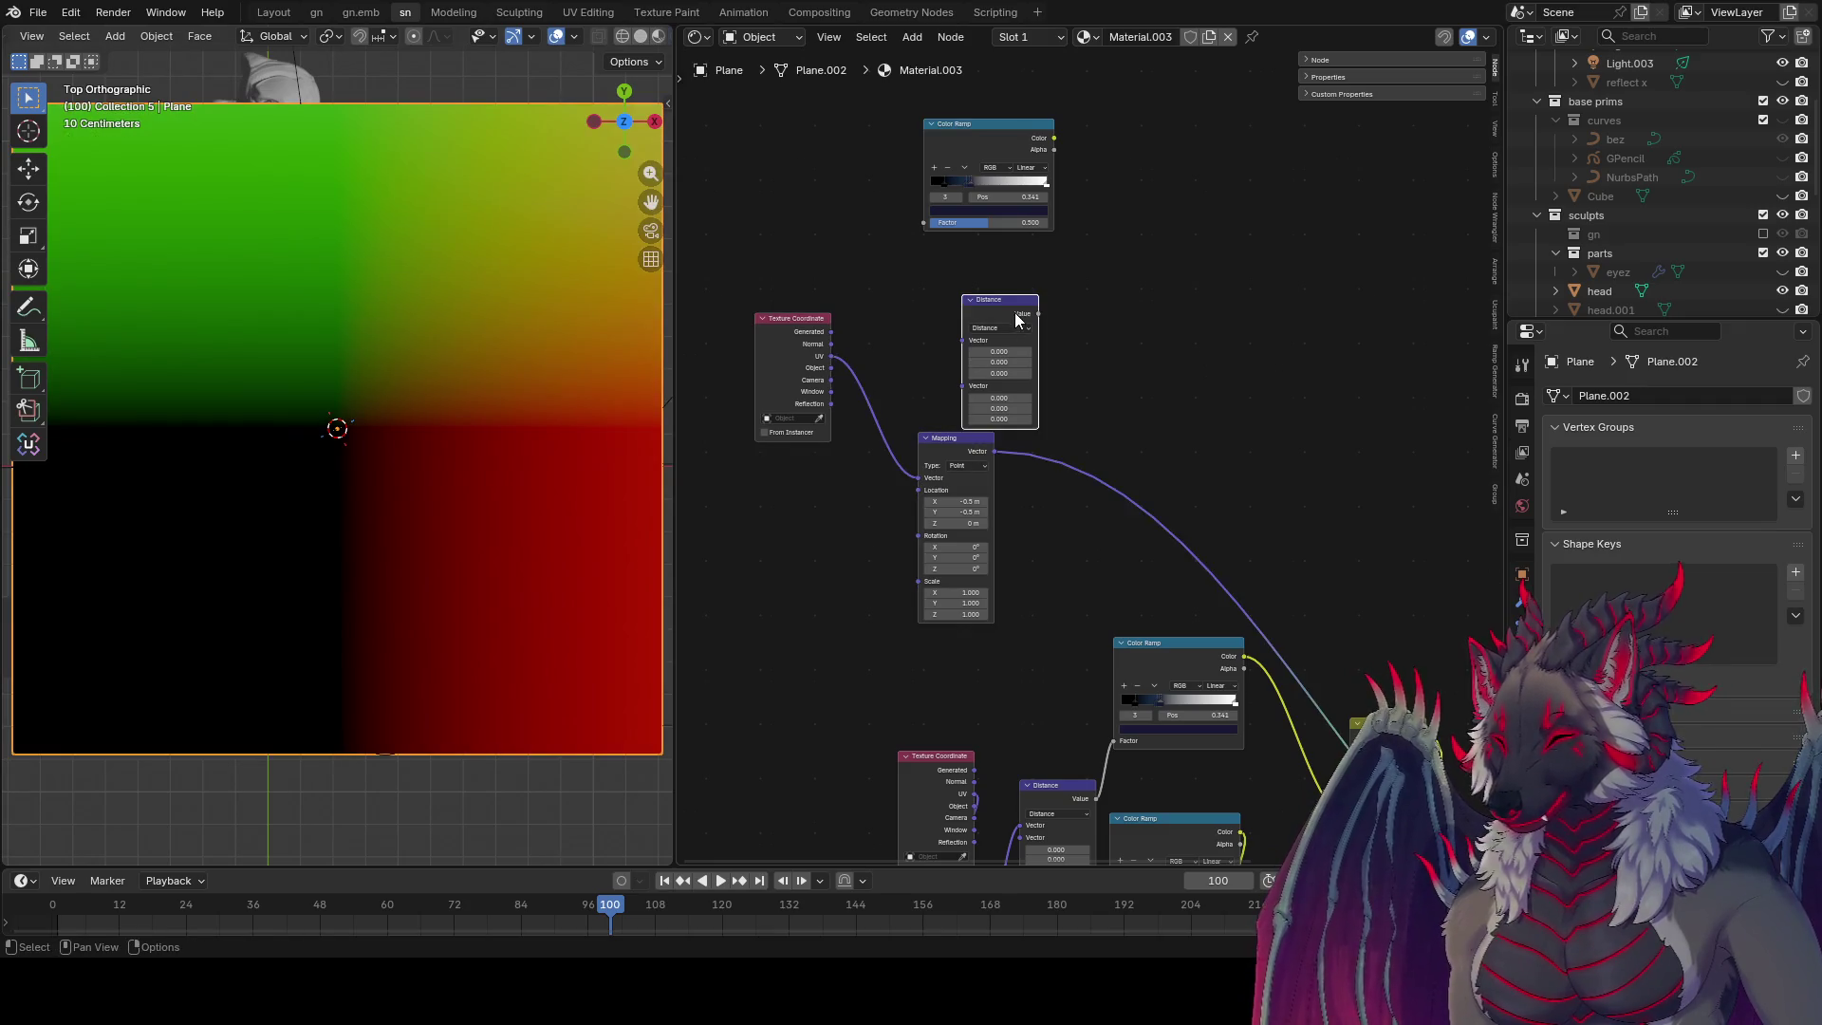
left_click_drag(1015, 320, 1168, 419)
left_click_drag(985, 438, 932, 331)
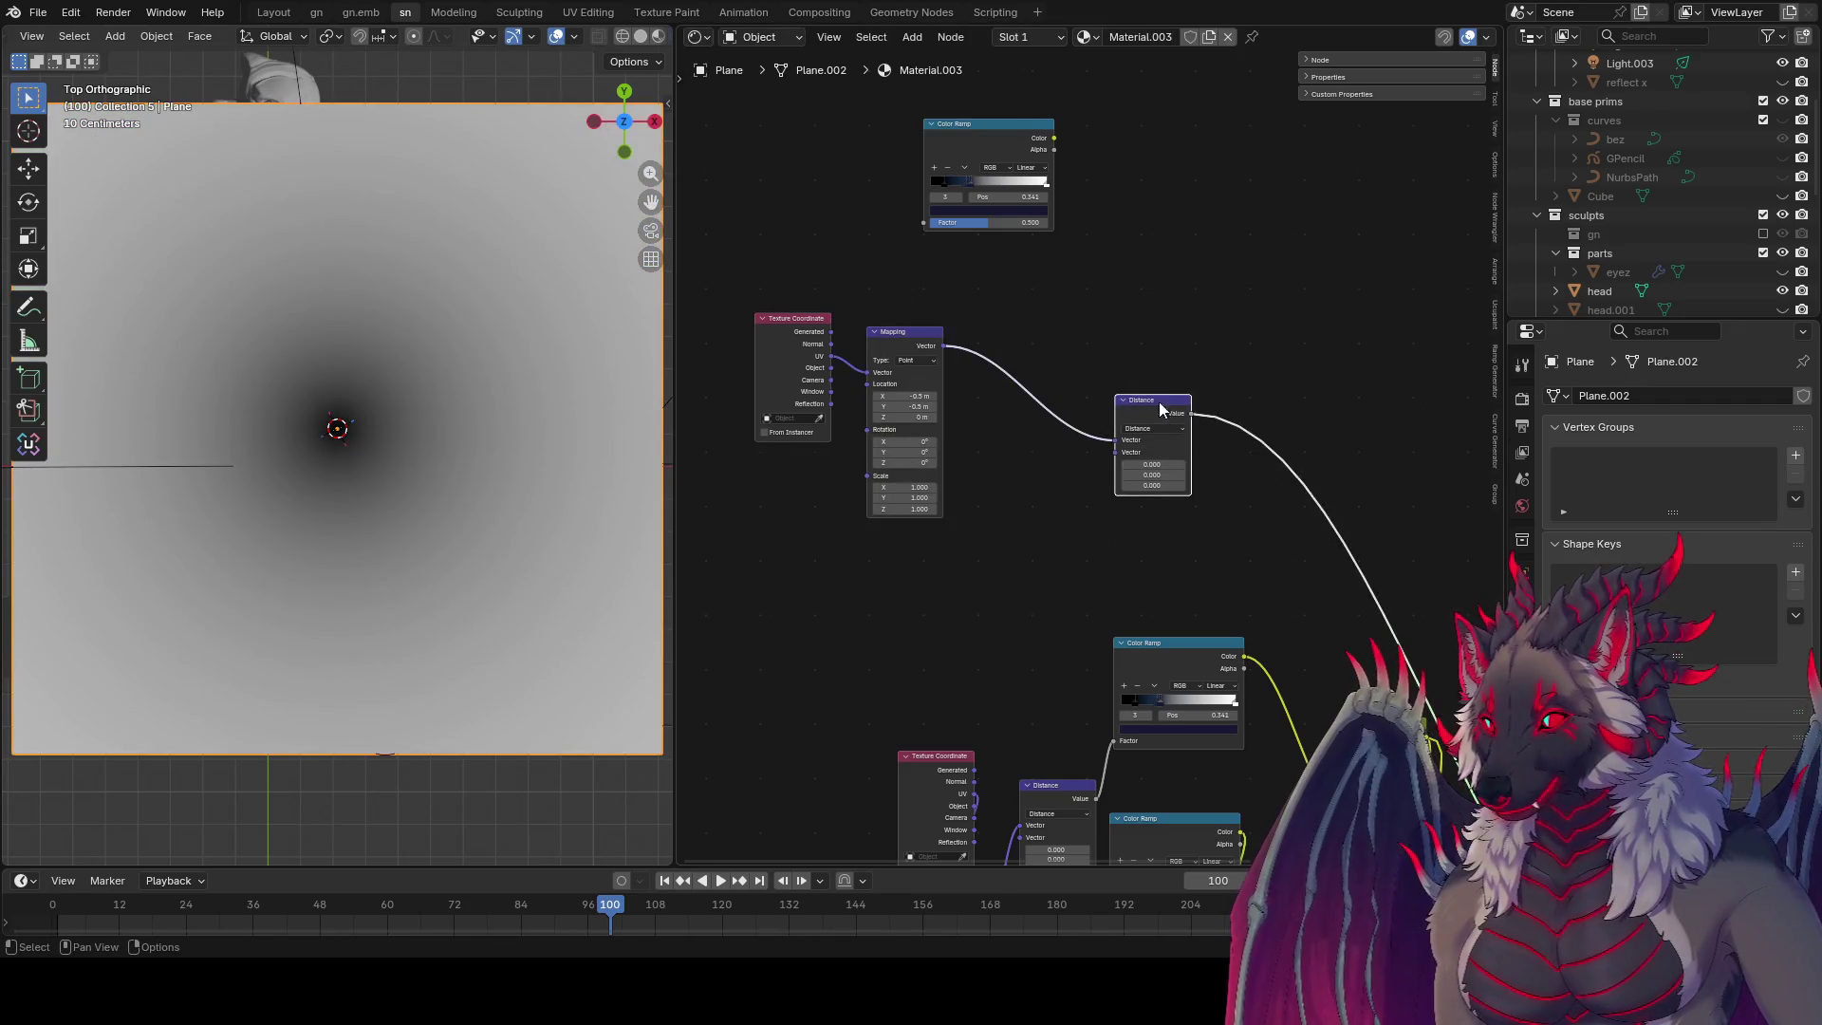
left_click_drag(1160, 408, 1004, 336)
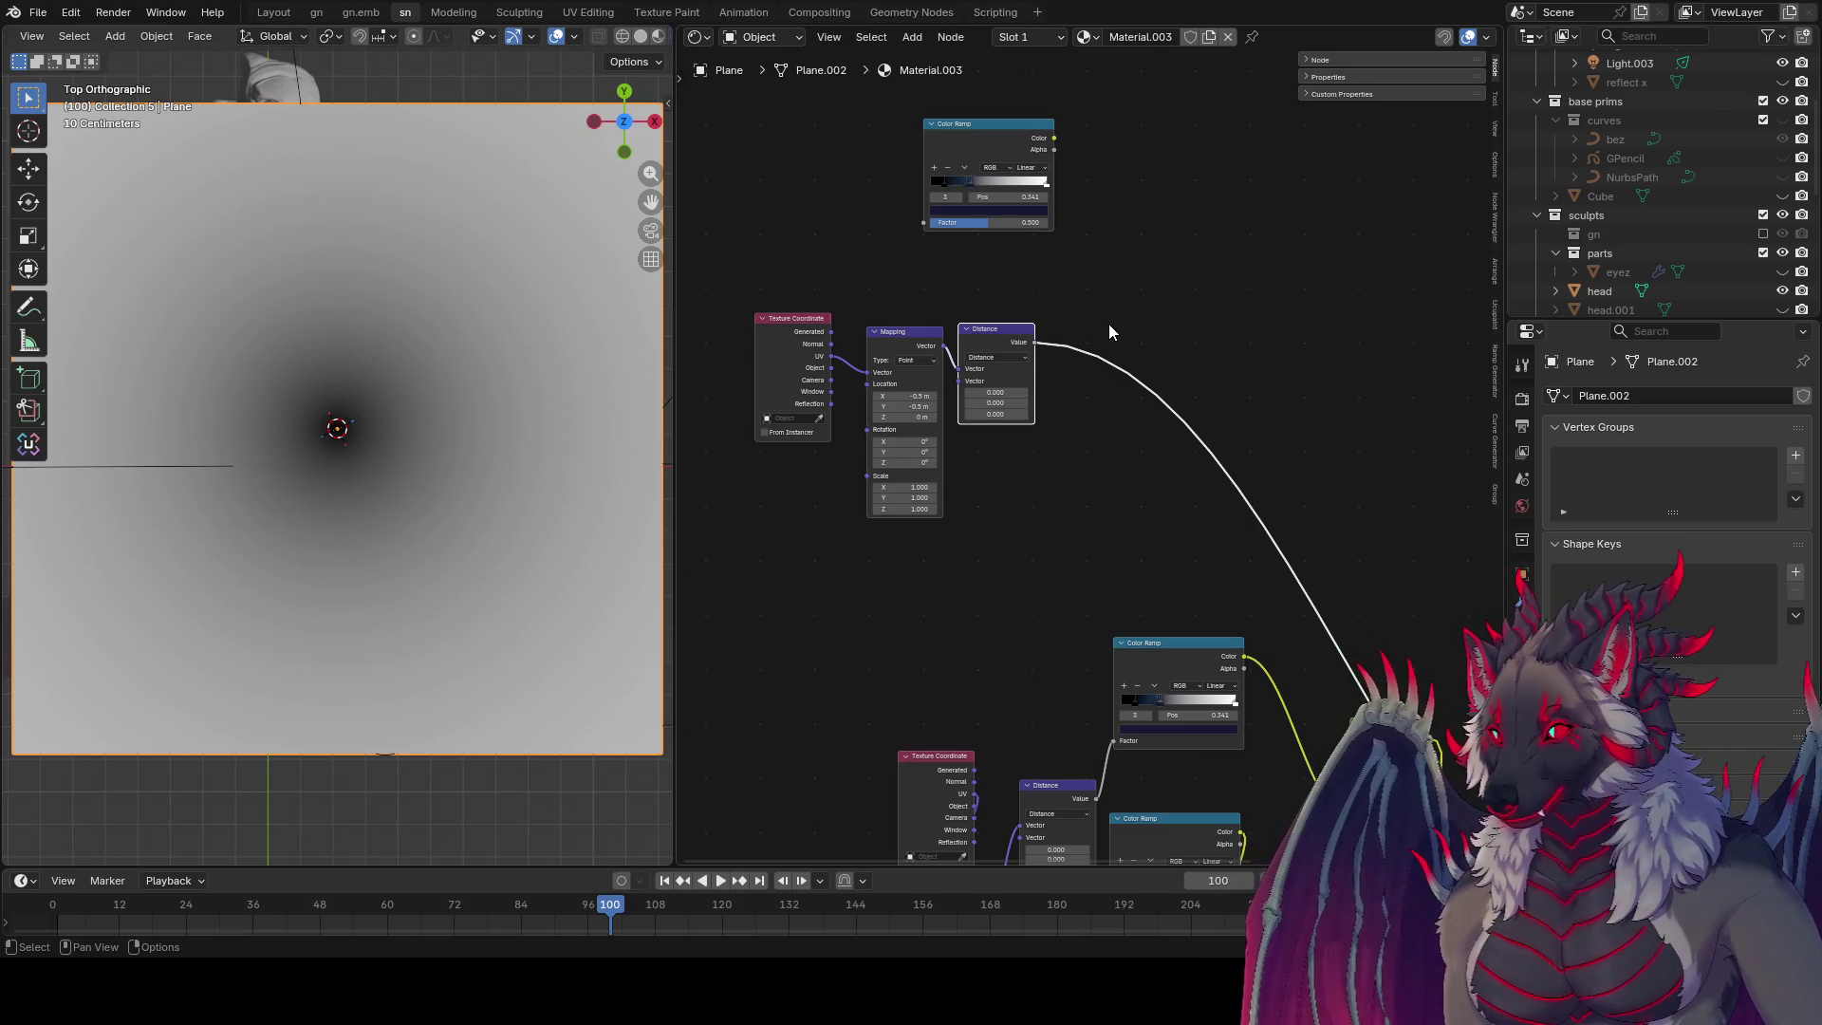
left_click(1163, 353)
left_click(1151, 491)
left_click(1163, 353)
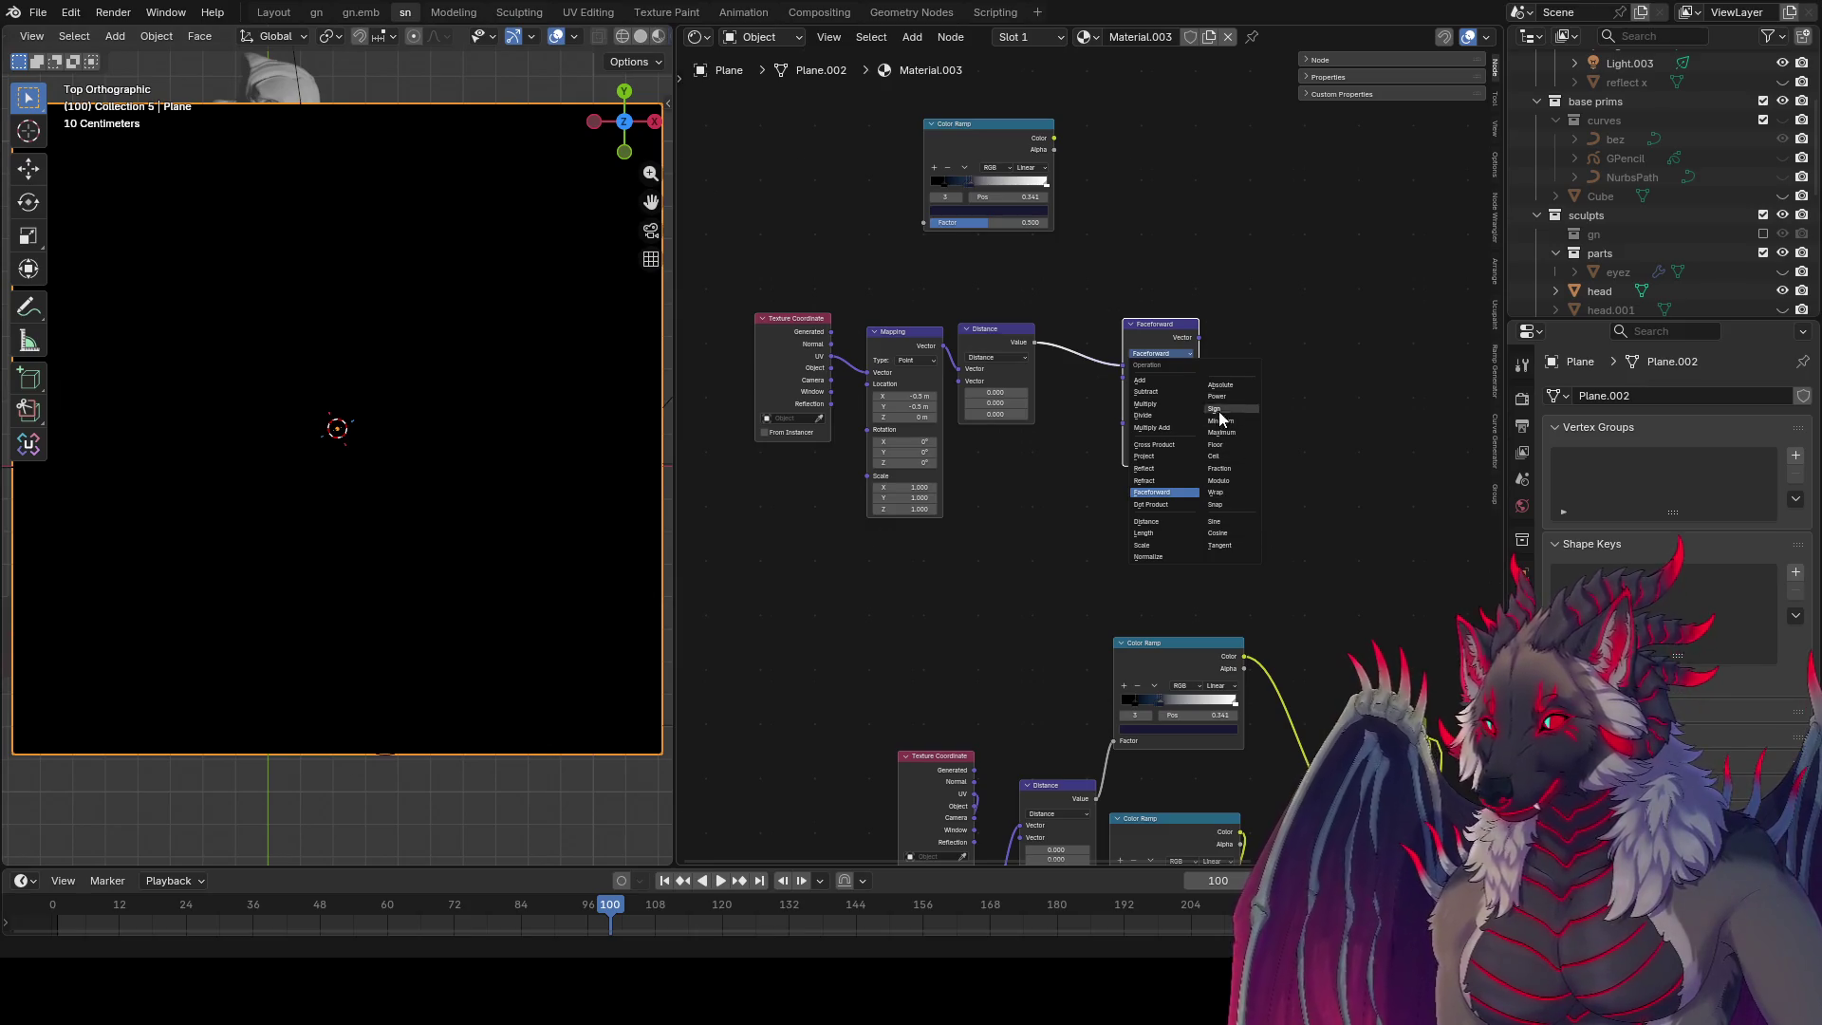
Step: Try the Vector Math Project operation with Z 1.200, then switch it to Fraction
left_click(1170, 457)
scroll(1204, 433, "up", 1)
mouse_move(1171, 377)
left_mouse_down()
mouse_move(1205, 378)
mouse_move(1186, 390)
left_mouse_up()
left_click(1167, 322, "ctrl+shift")
left_click_drag(1171, 402, 1205, 402)
mouse_move(1171, 378)
left_mouse_down()
mouse_move(1186, 378)
mouse_move(1177, 348)
left_mouse_up()
left_click(1186, 337)
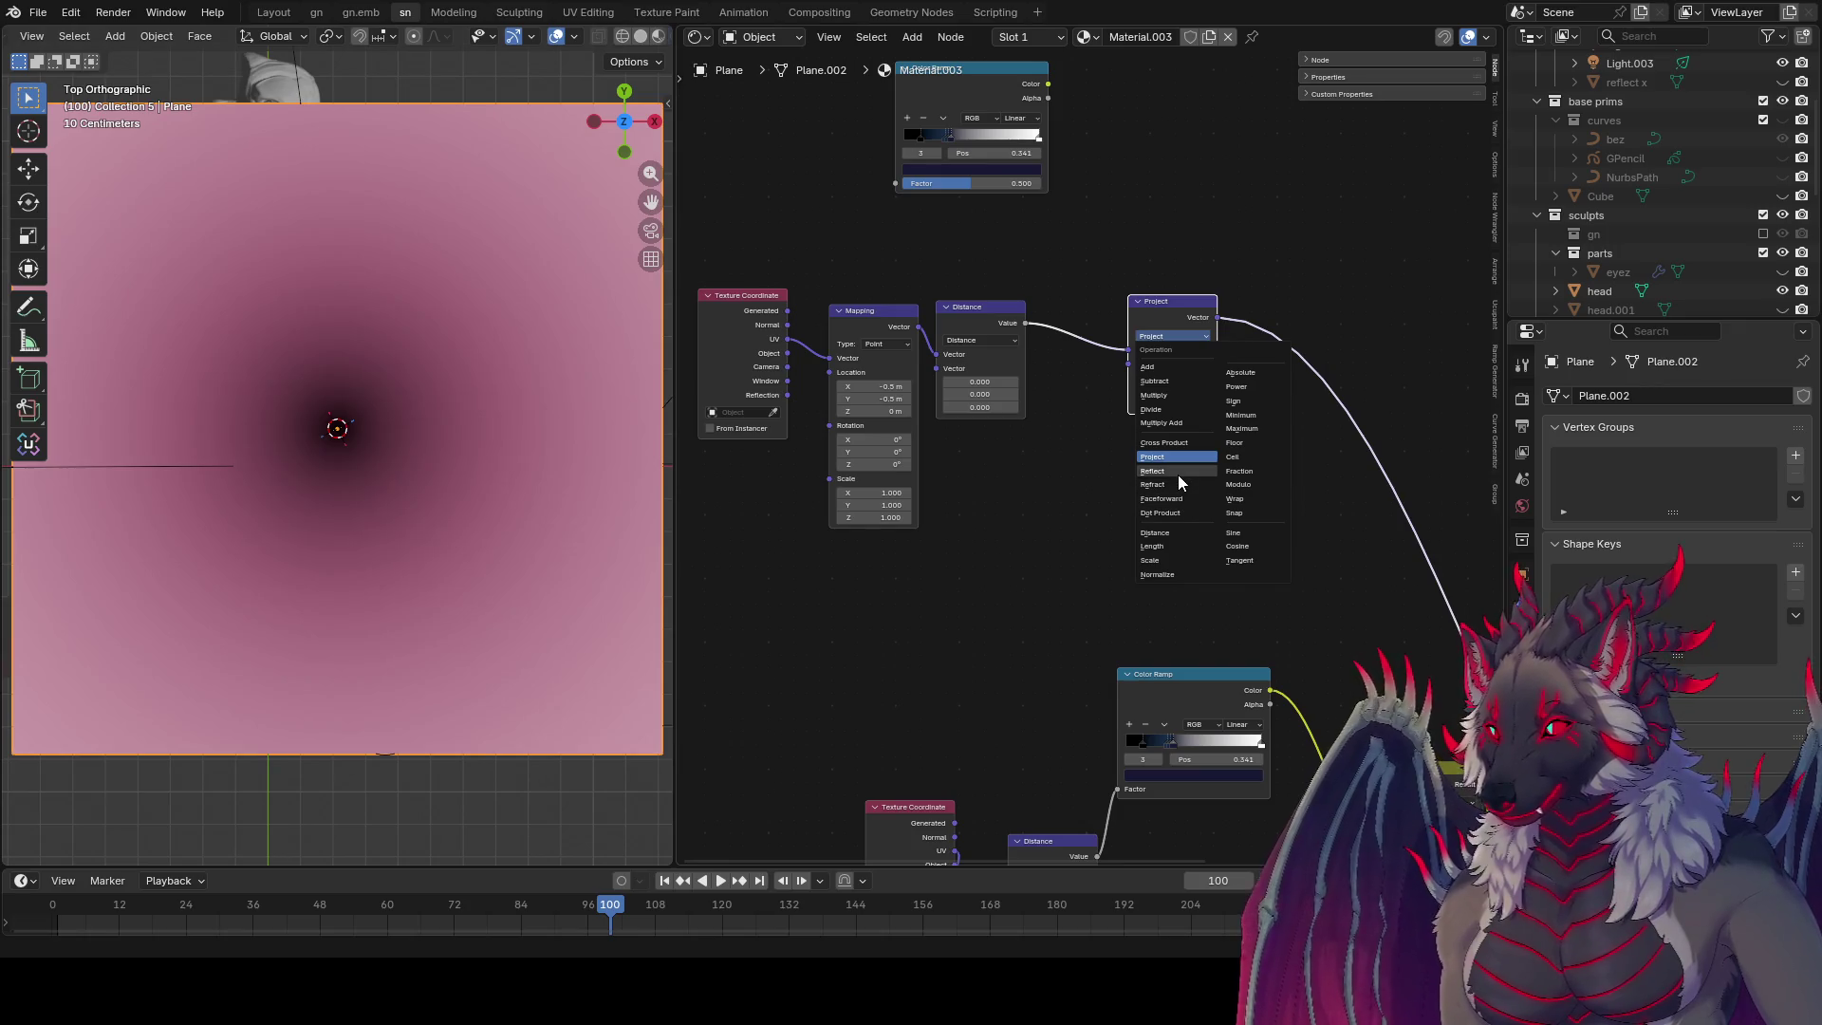
left_click(1243, 470)
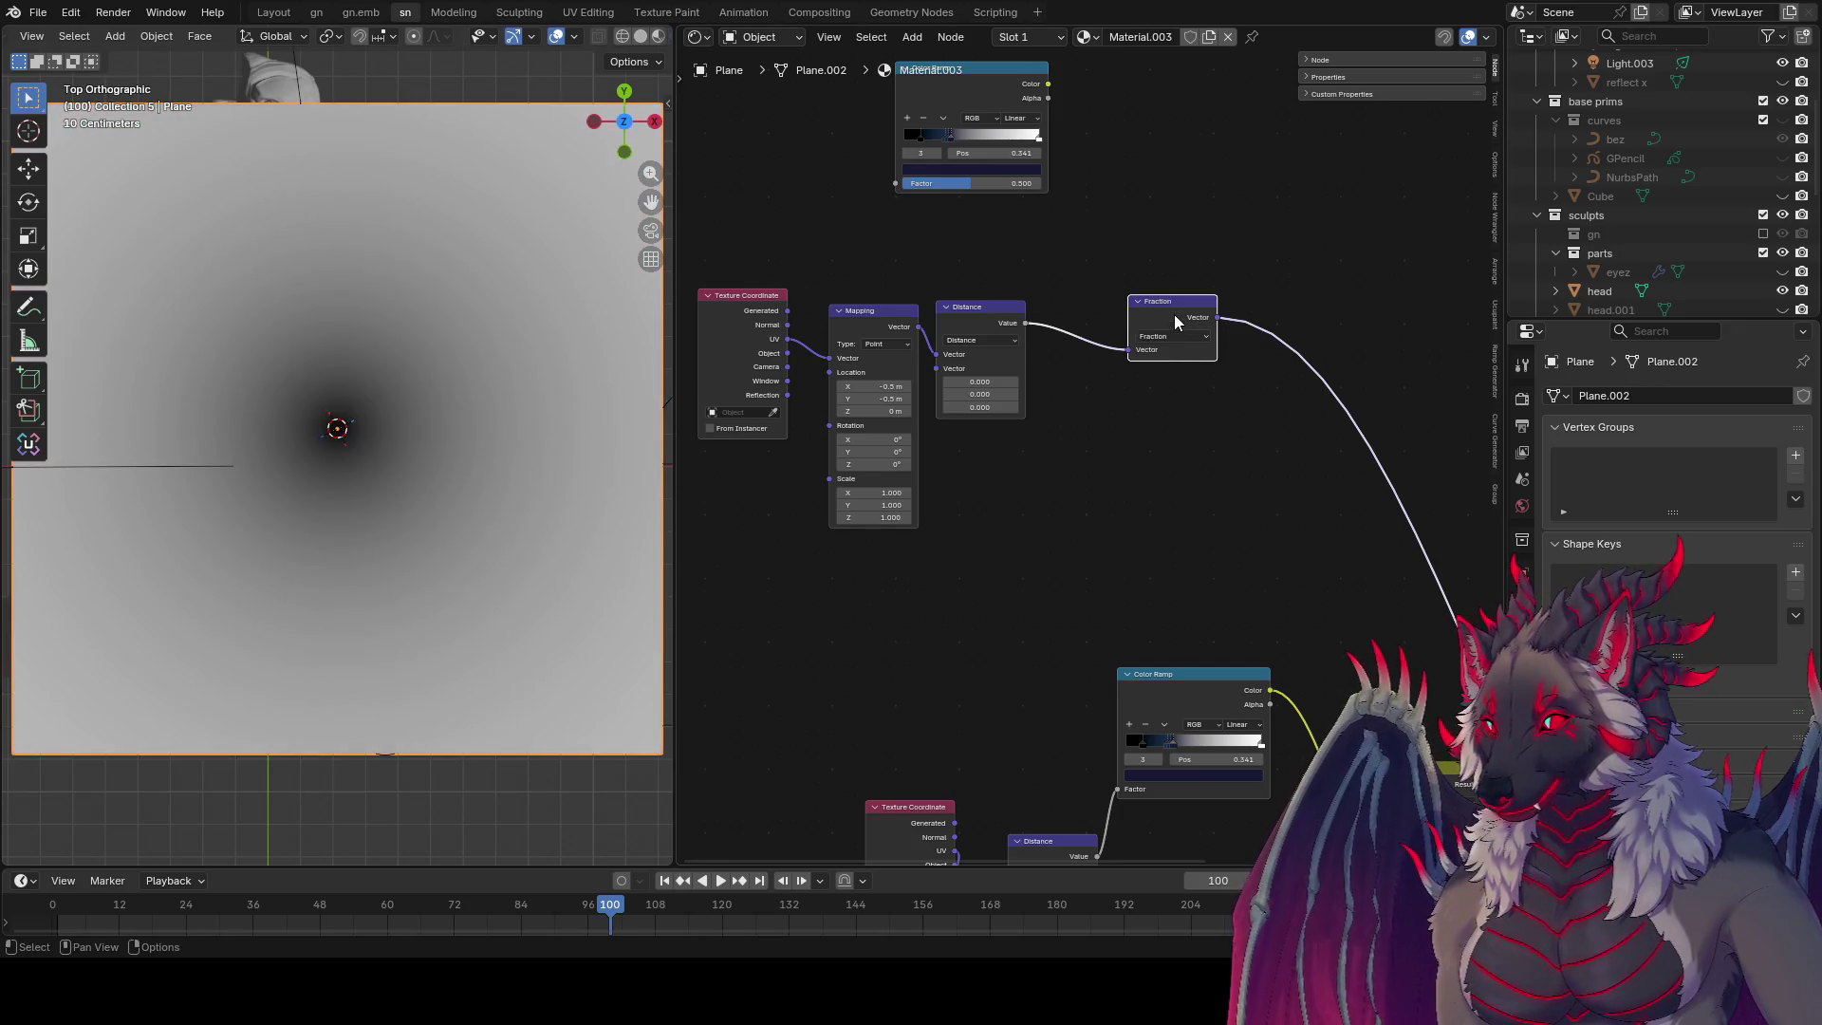
Step: Connect Mapping into Fraction and insert a Vector Math Divide node fed by the Distance value
left_click_drag(1171, 315, 1116, 324)
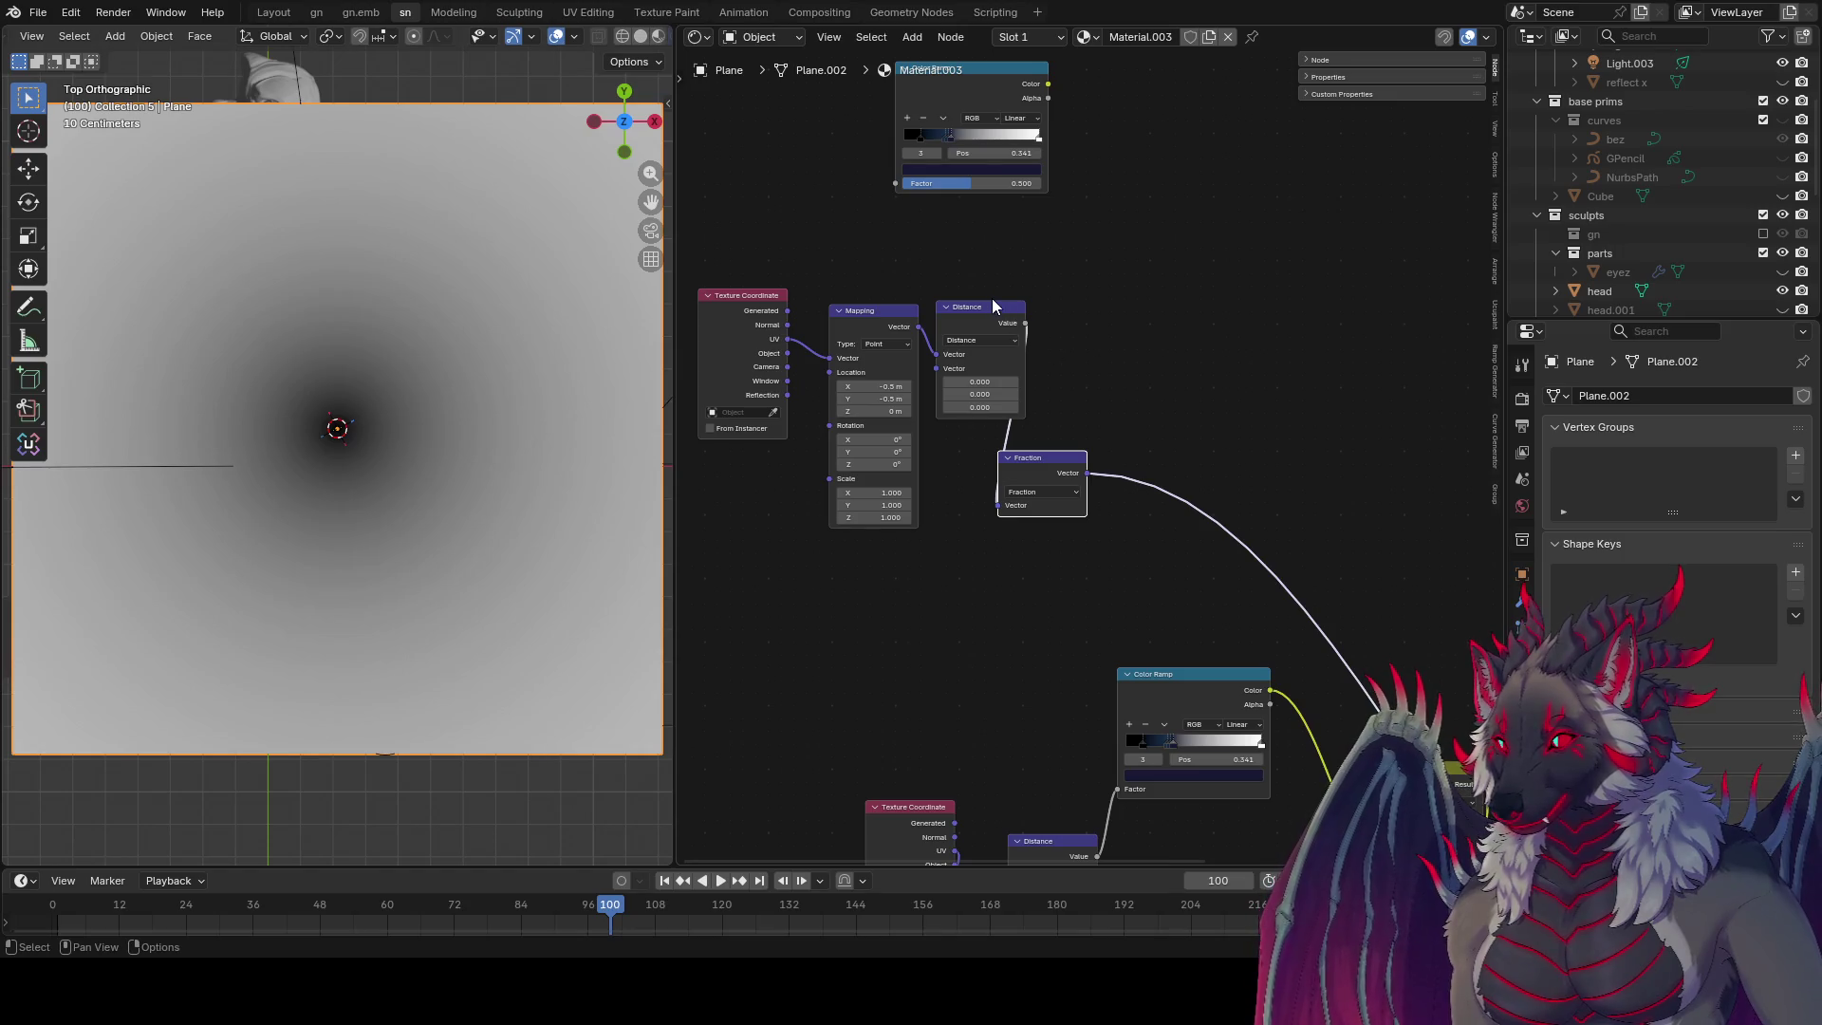
mouse_move(993, 306)
left_mouse_down()
mouse_move(1094, 275)
mouse_move(1221, 271)
left_mouse_up()
left_click_drag(918, 328, 930, 342)
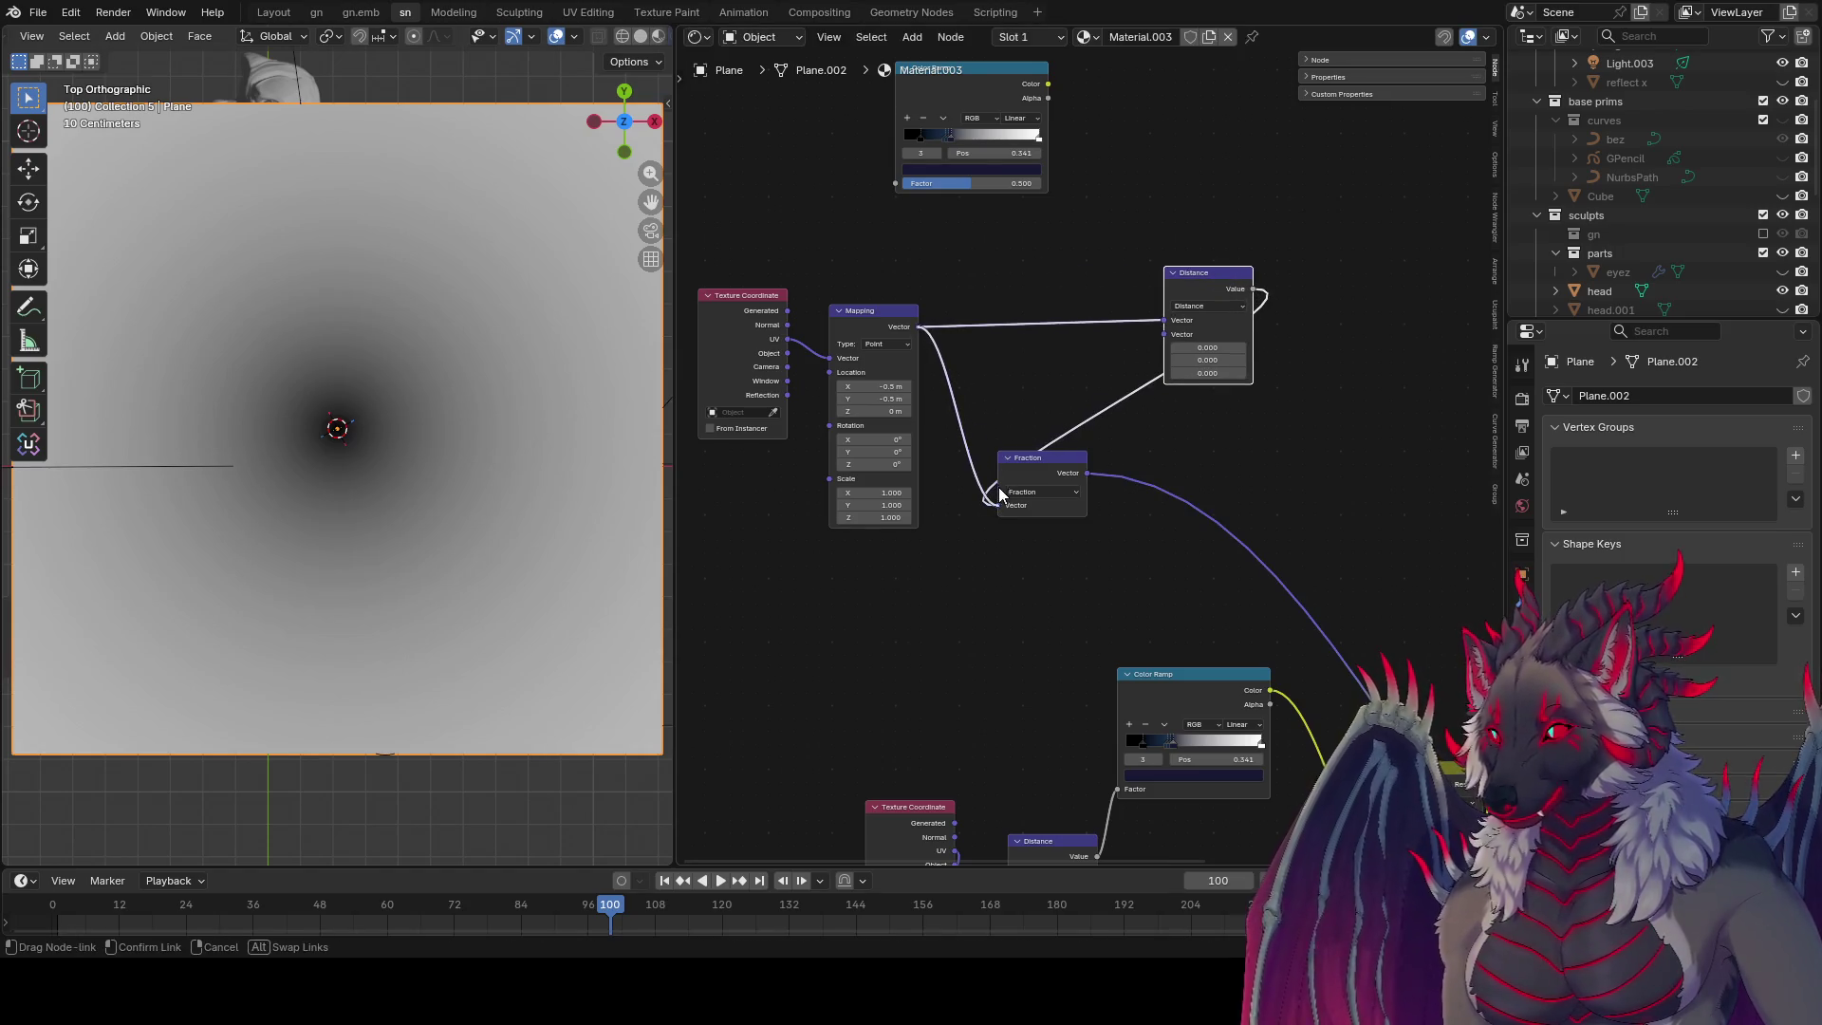
left_click_drag(999, 495, 1156, 428)
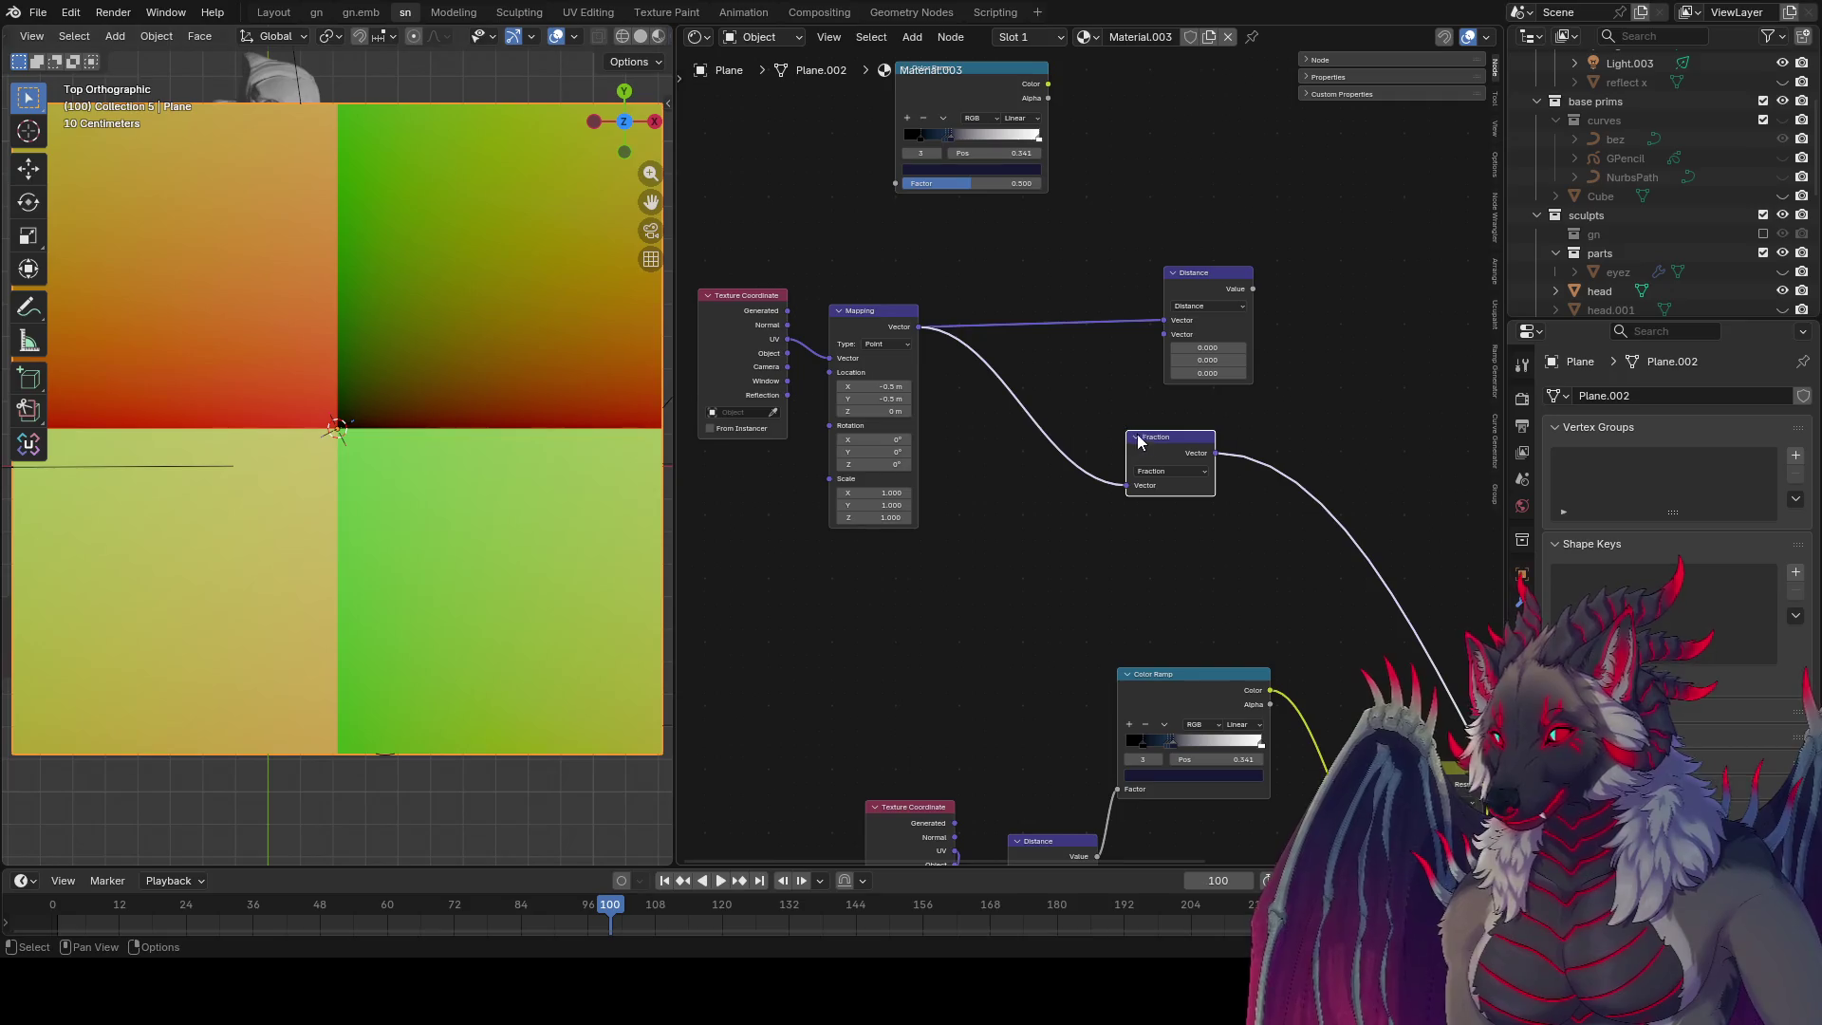
key("shift+d")
left_click(1063, 475)
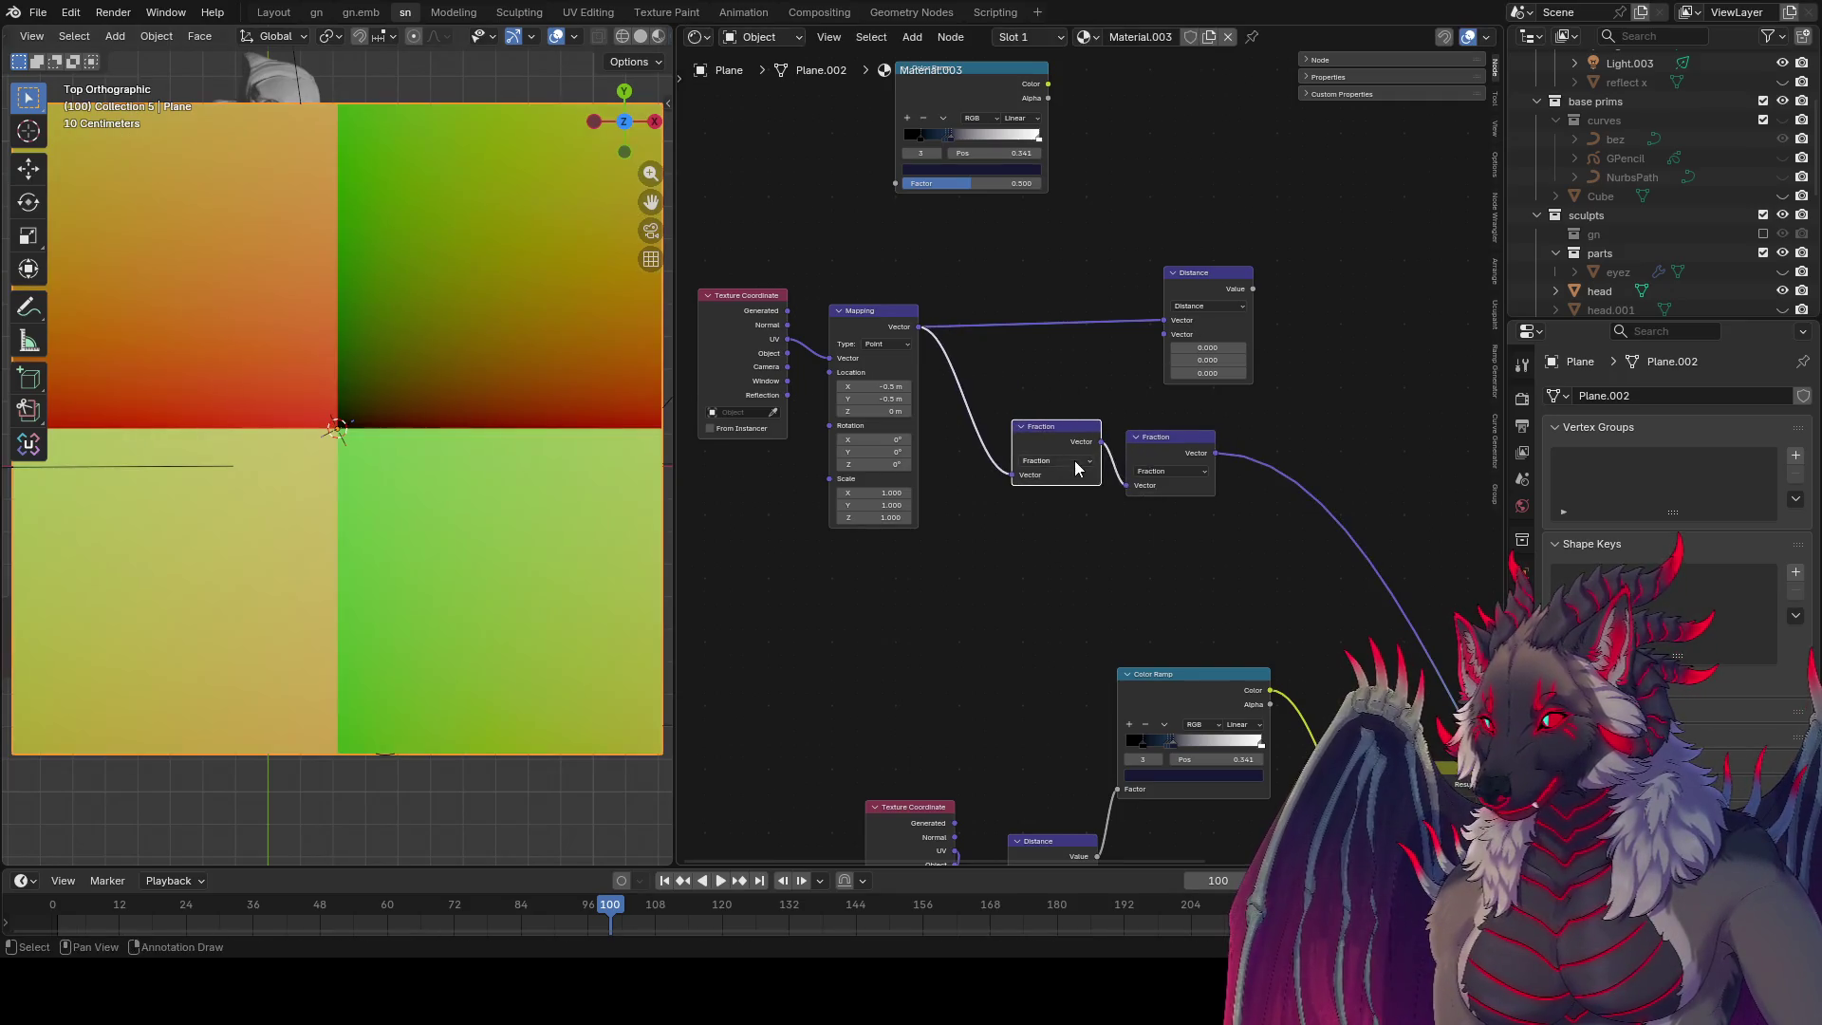
left_click(1074, 460)
left_click(1071, 547)
mouse_move(1072, 502)
left_mouse_down()
mouse_move(978, 502)
mouse_move(1127, 515)
left_mouse_up()
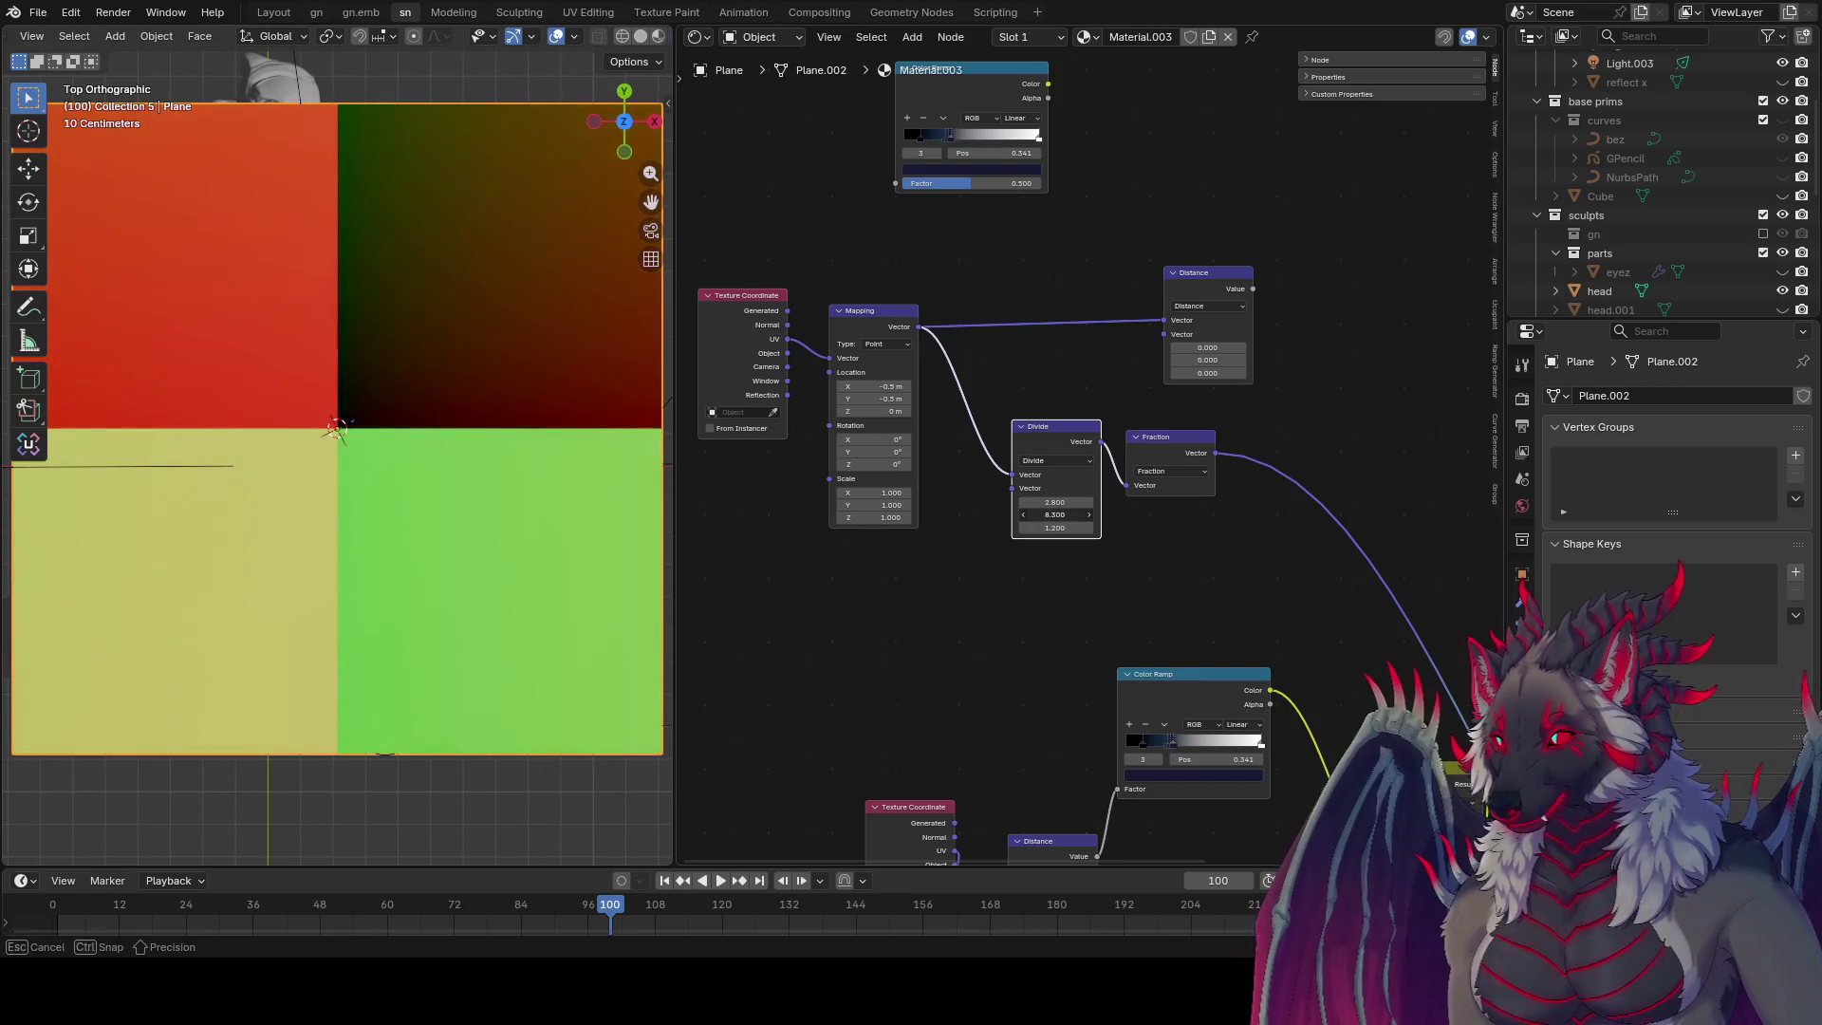
left_click_drag(1252, 291, 1014, 488)
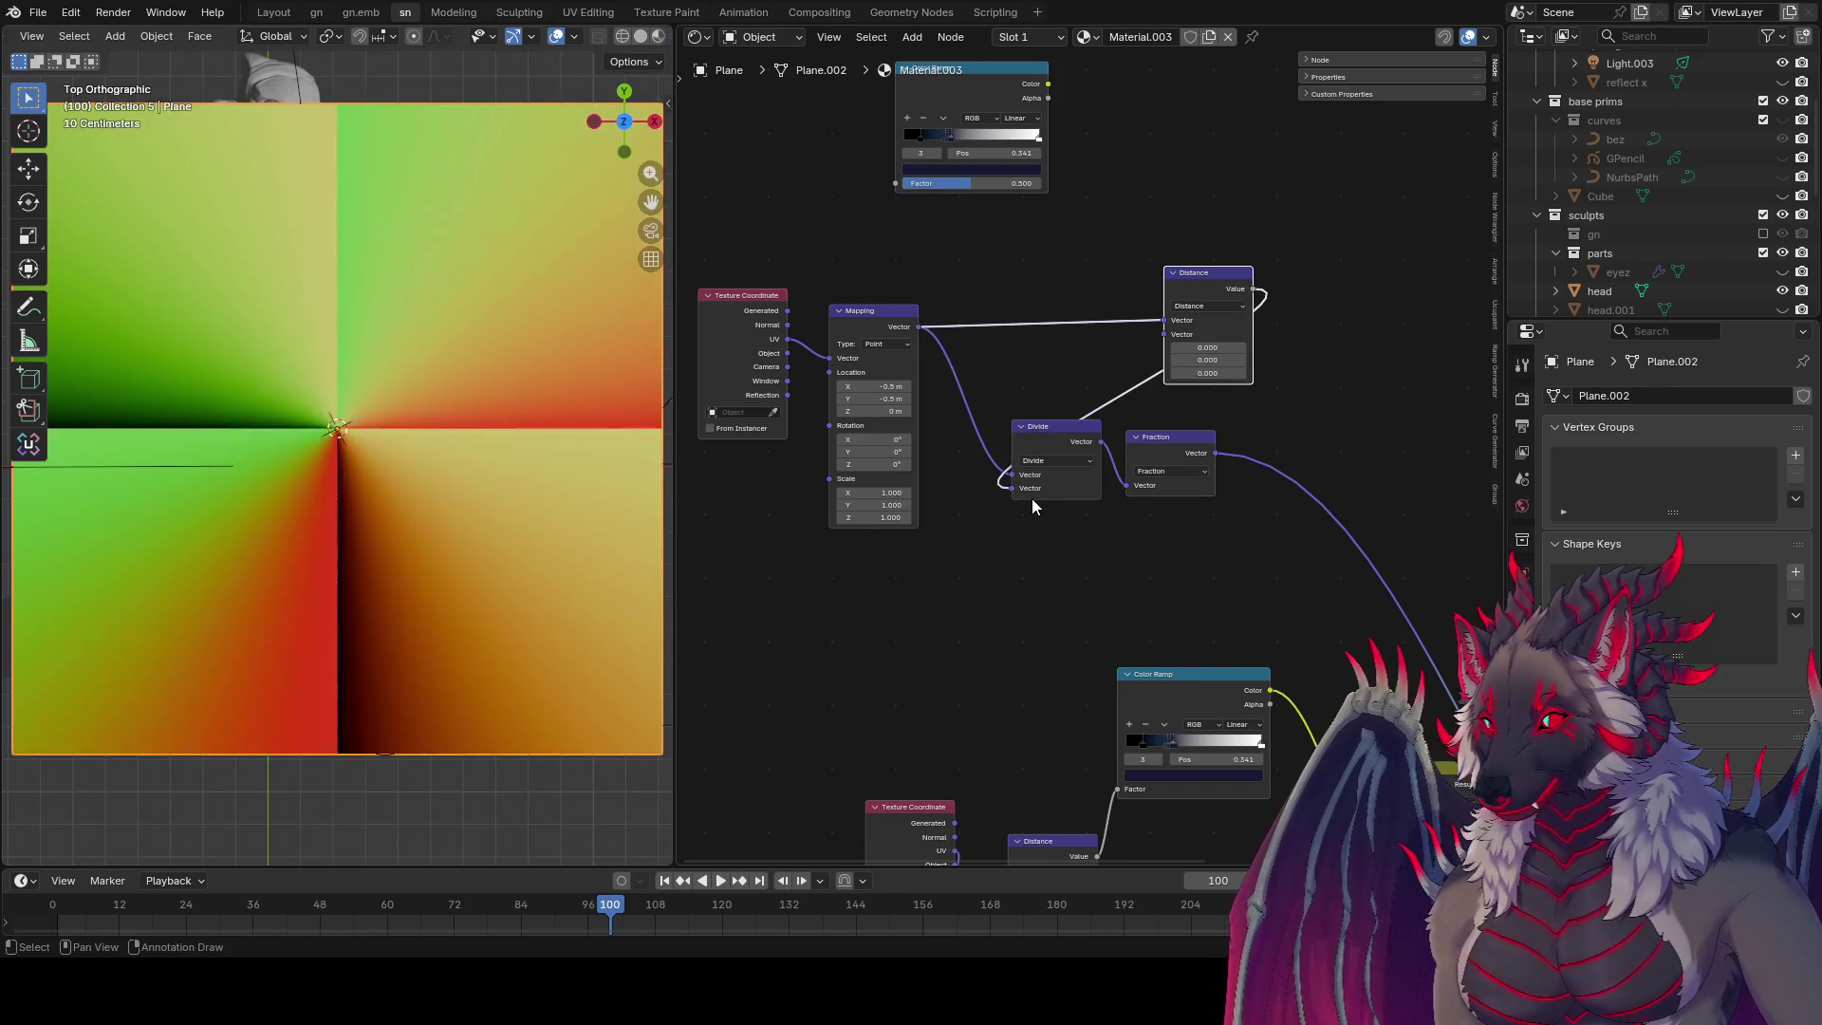
Step: Rearrange the Divide, Fraction and Distance nodes and pull a new link from Distance to add a node
scroll(399, 565, "down", 1)
left_click_drag(1232, 441, 998, 505)
left_click_drag(1044, 427, 1366, 426)
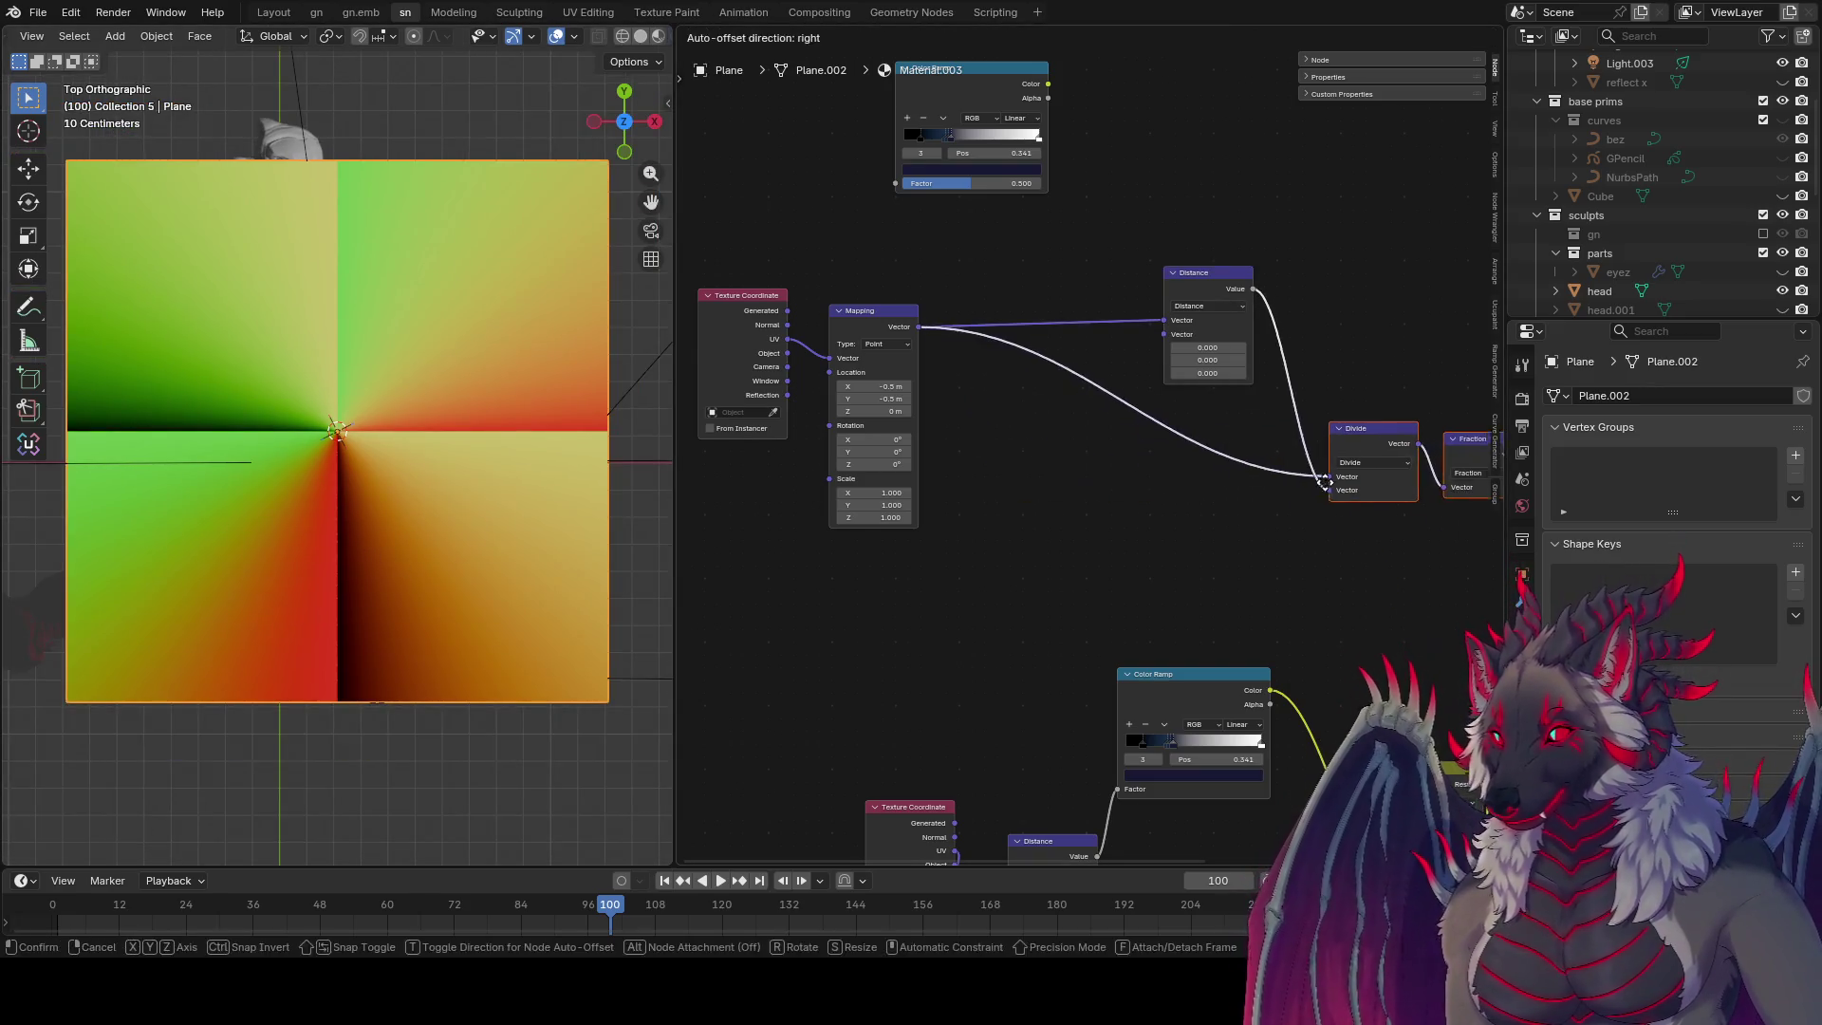
mouse_move(1196, 272)
left_mouse_down()
mouse_move(1055, 207)
mouse_move(1294, 499)
mouse_move(1184, 516)
left_mouse_up()
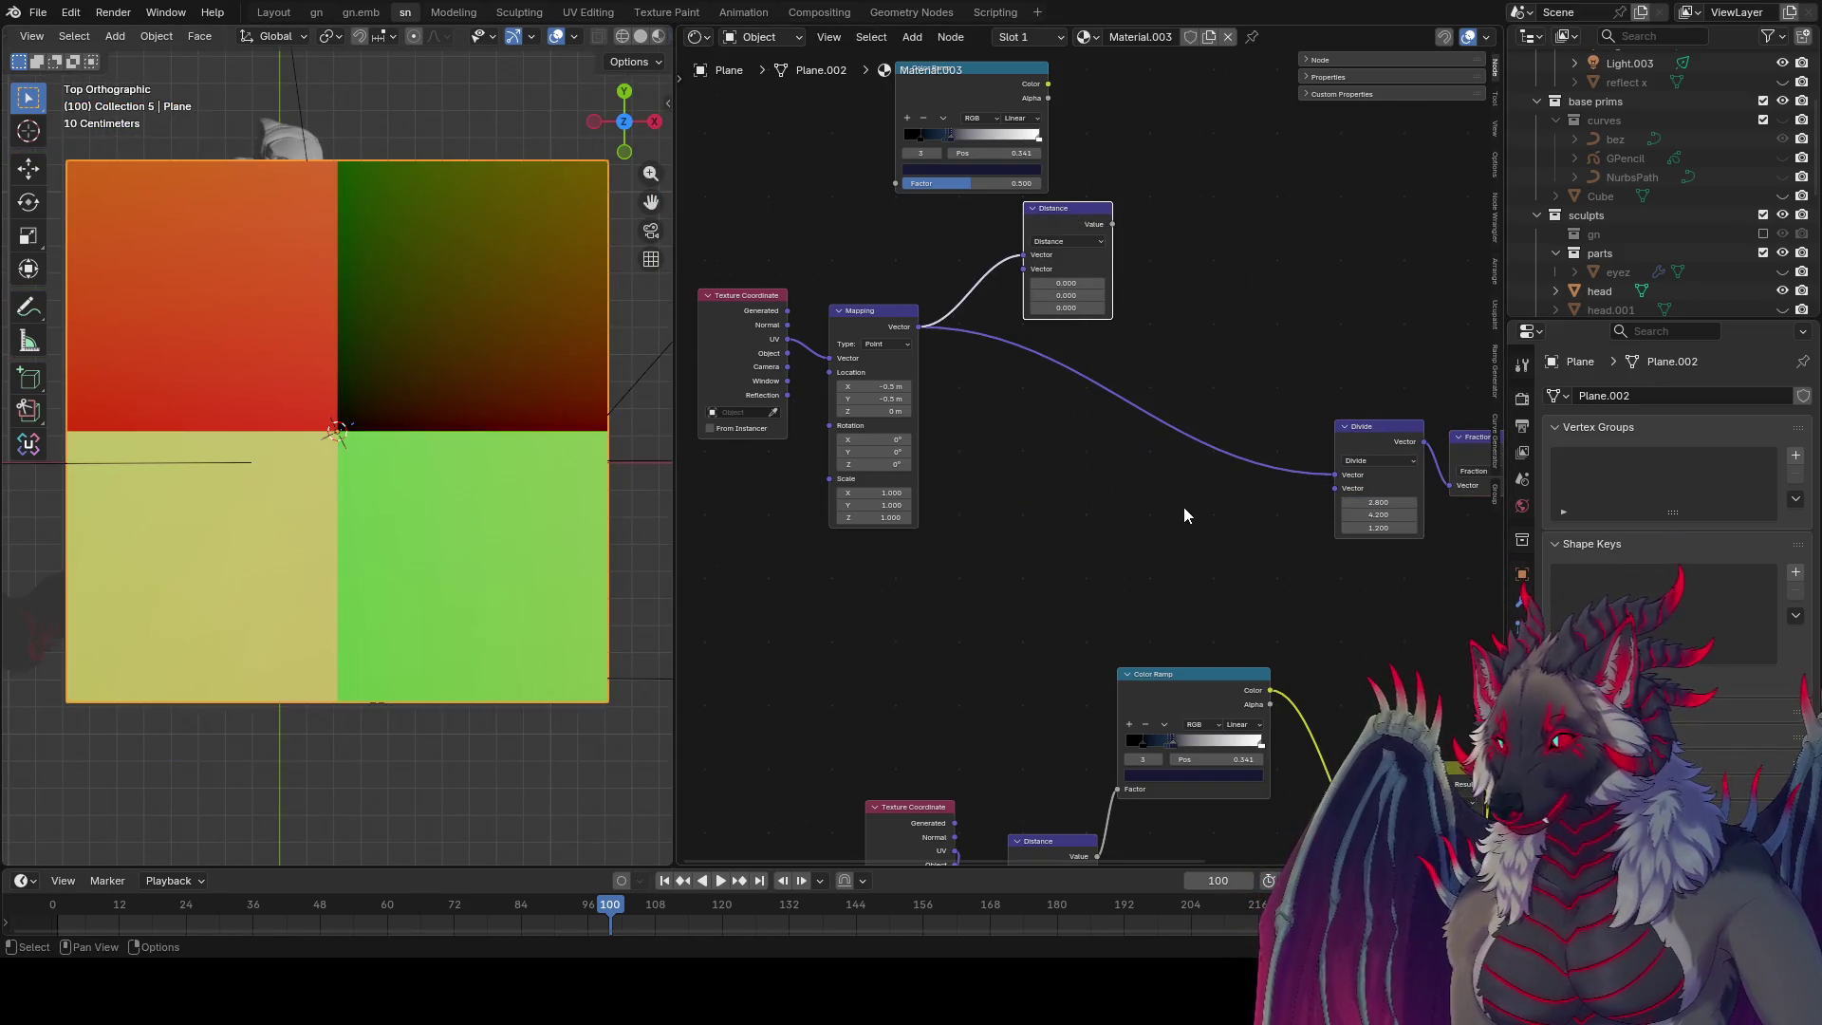
key("shift+a")
Step: Add a Combine XYZ into Divide's second input and feed the Distance value into its X
type("combine")
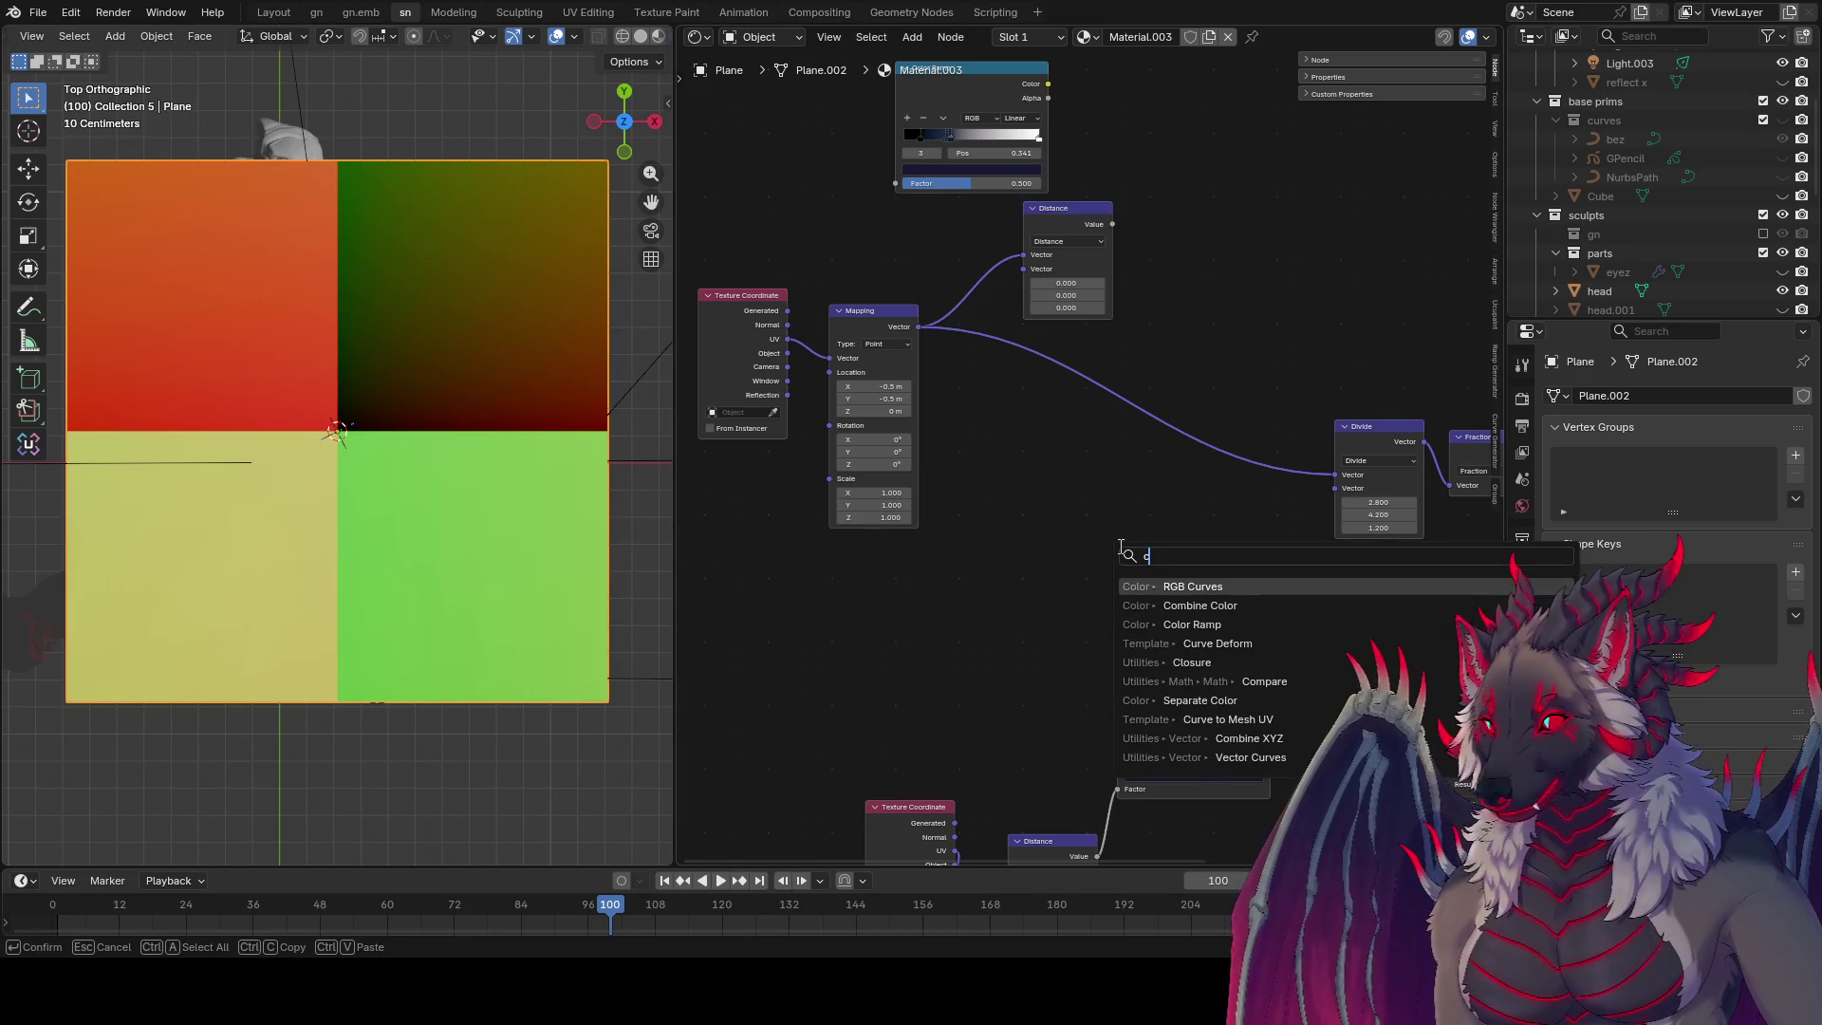
key("Return")
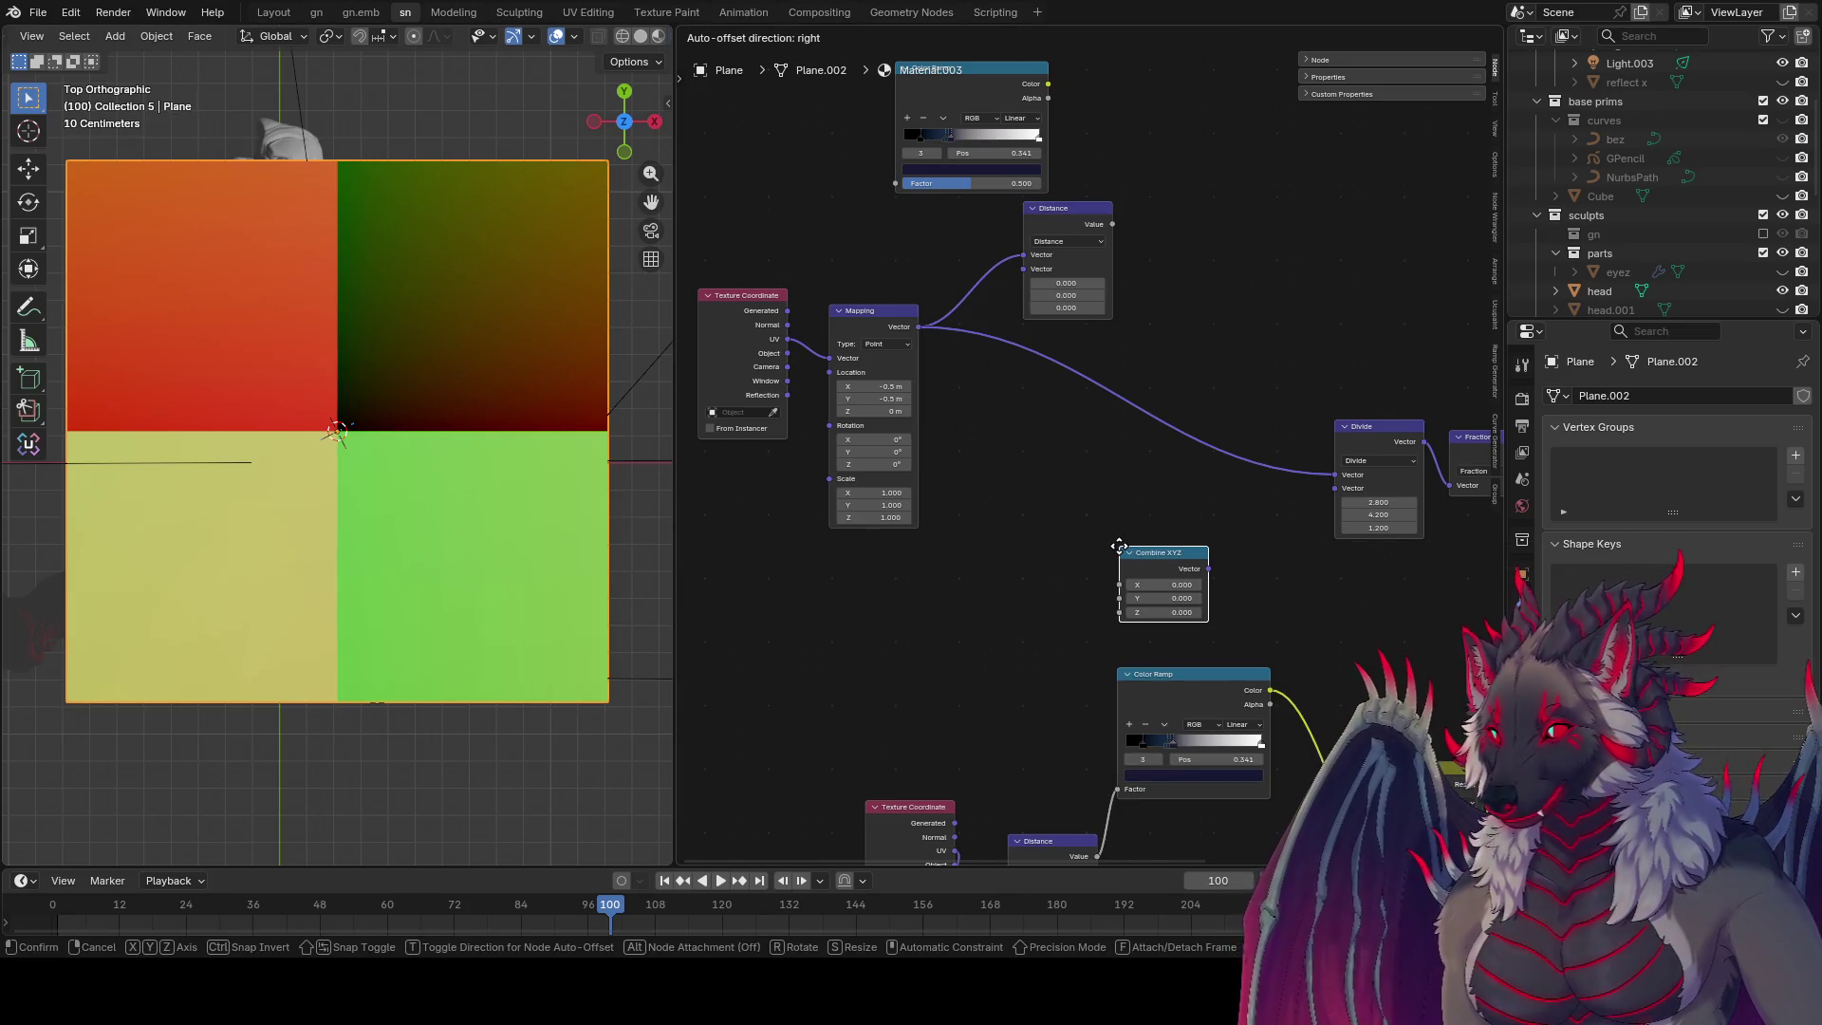
left_click(1123, 544)
left_click_drag(1212, 565, 1323, 487)
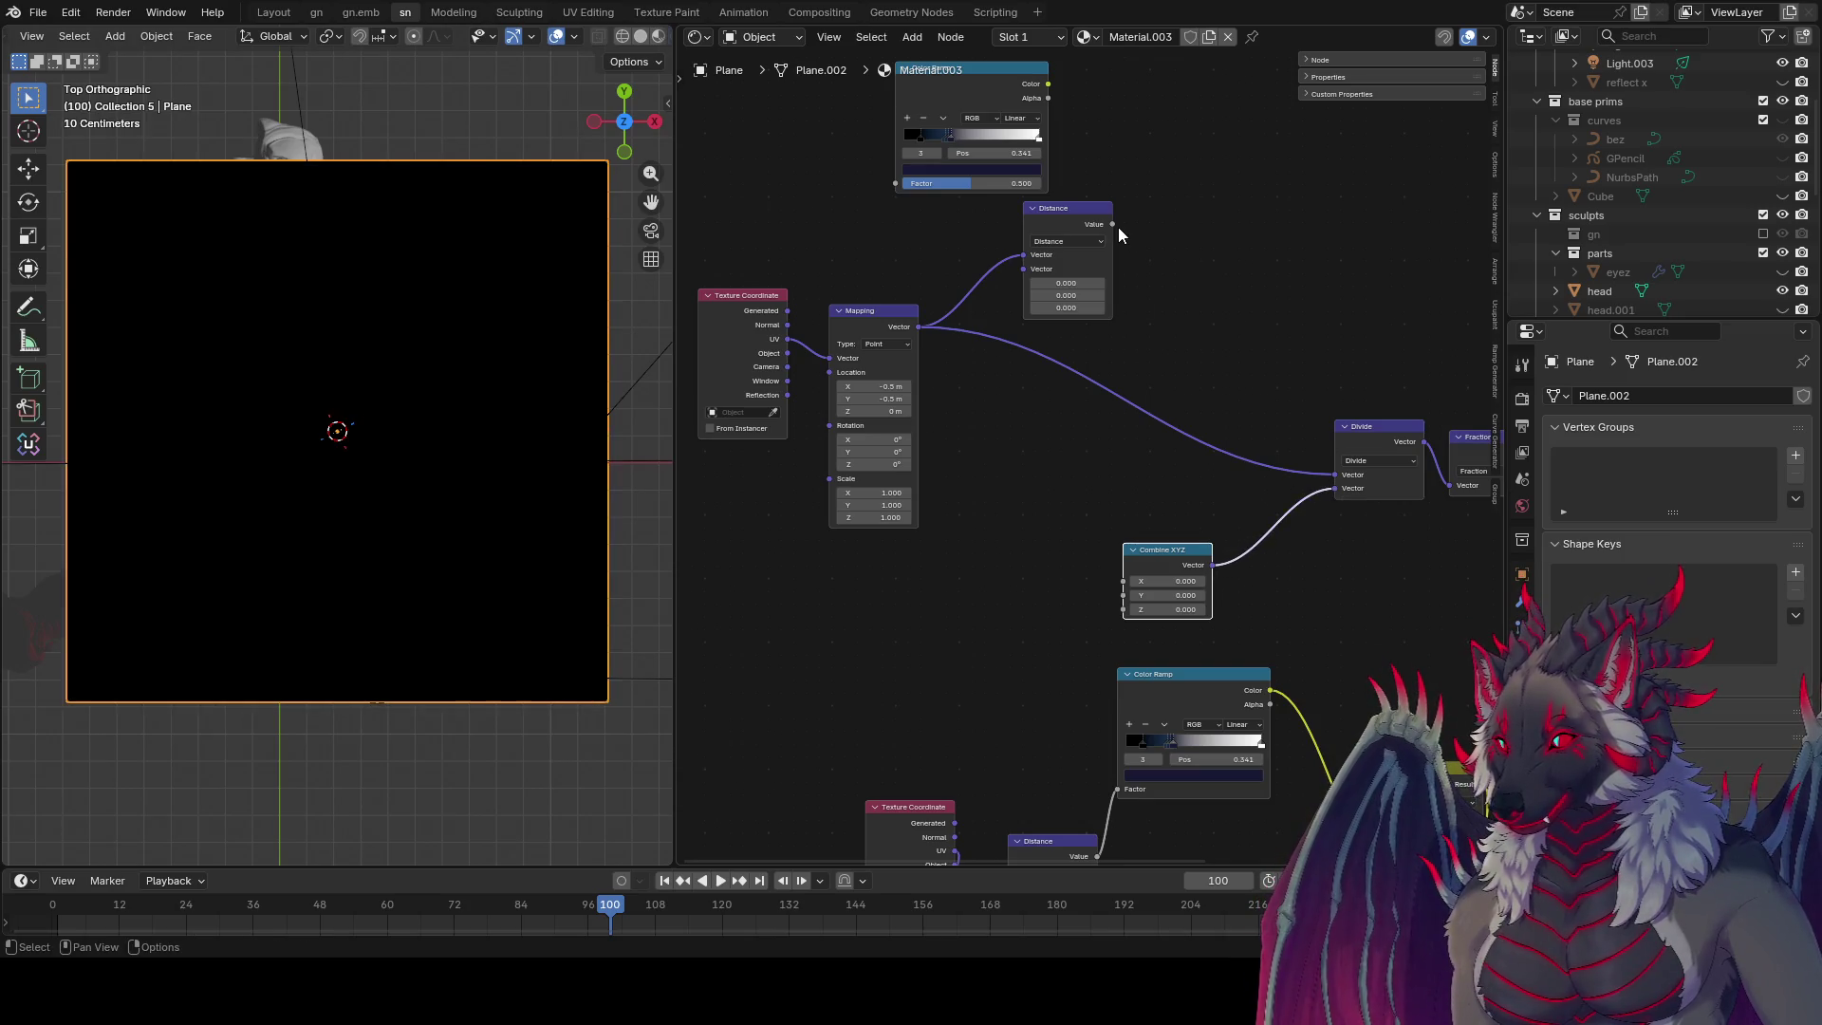
mouse_move(1112, 224)
left_mouse_down()
mouse_move(1085, 589)
mouse_move(1123, 581)
mouse_move(1153, 541)
mouse_move(1260, 298)
left_mouse_up()
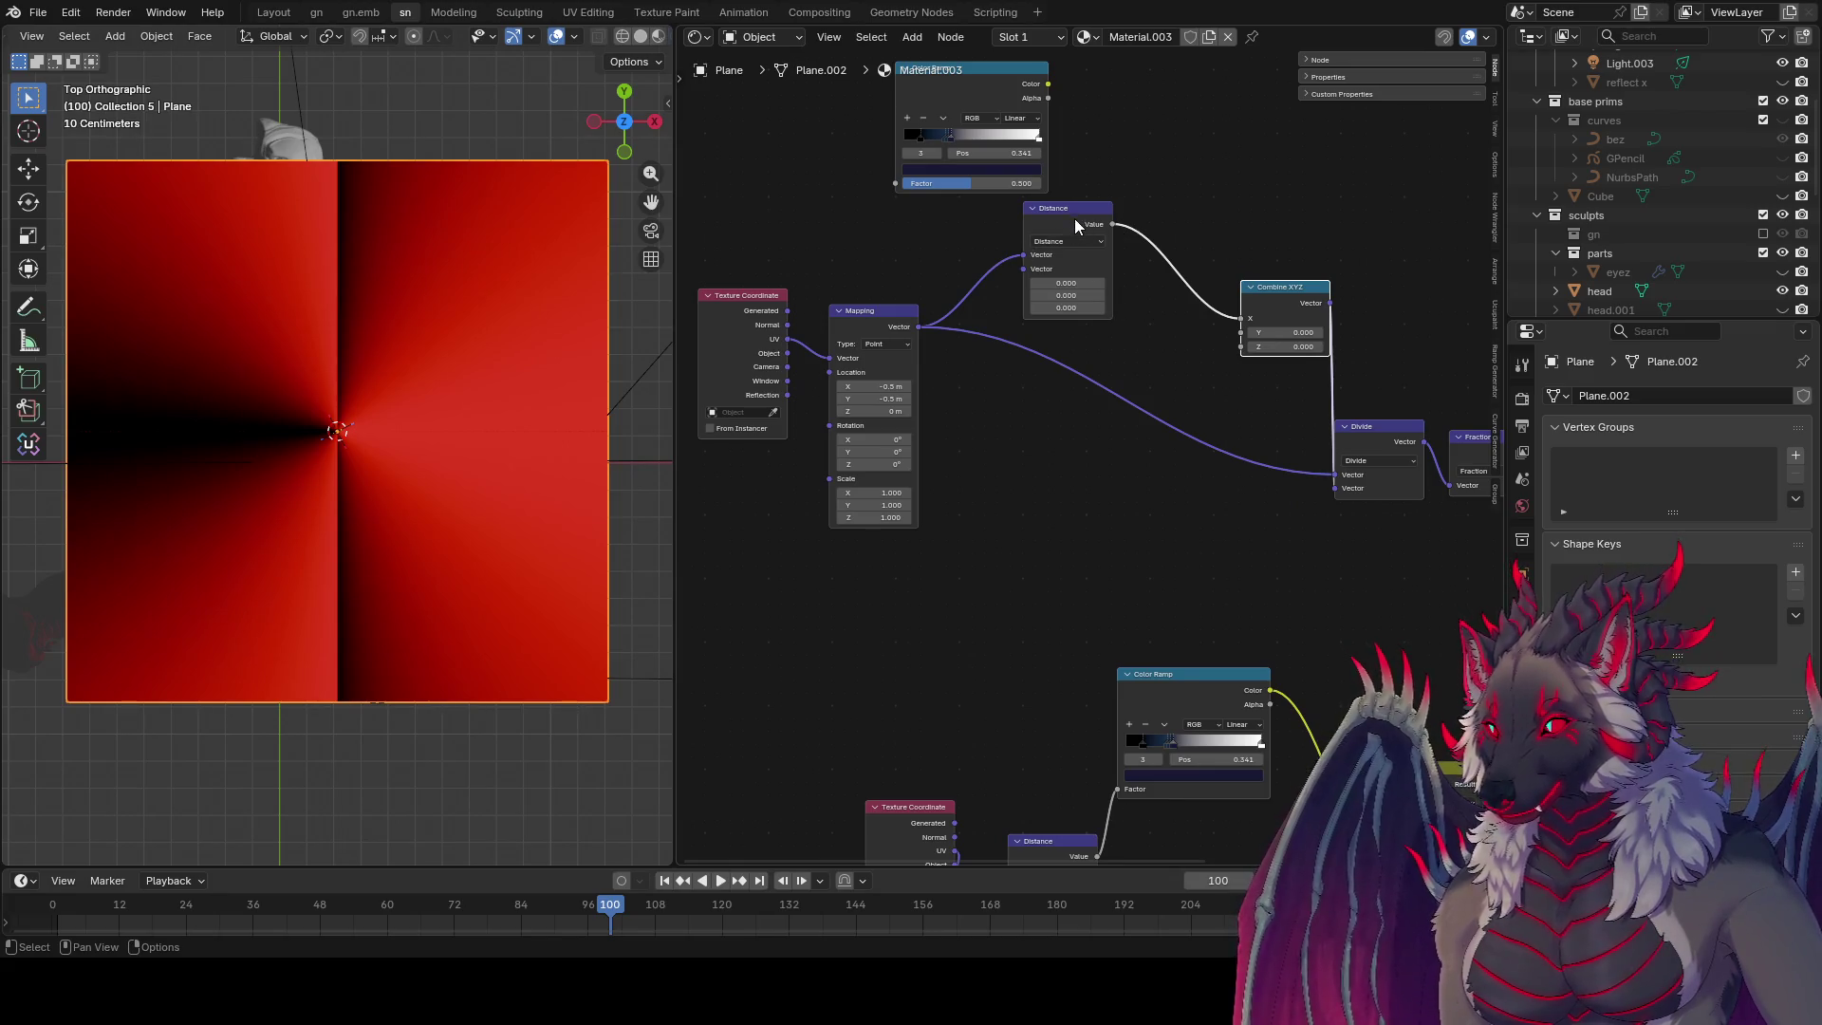
Step: Duplicate Distance, wire it from Mapping into Combine XYZ's Y, and set the upper Distance Z to -0.210
key("shift+d")
left_click(1042, 491)
mouse_move(921, 328)
left_mouse_down()
mouse_move(991, 527)
mouse_move(1227, 376)
mouse_move(1242, 332)
left_mouse_up()
mouse_move(1034, 568)
left_mouse_down()
mouse_move(1125, 568)
mouse_move(1044, 587)
left_mouse_up()
left_click_drag(1066, 308, 1037, 308)
left_click_drag(1013, 476, 1000, 400)
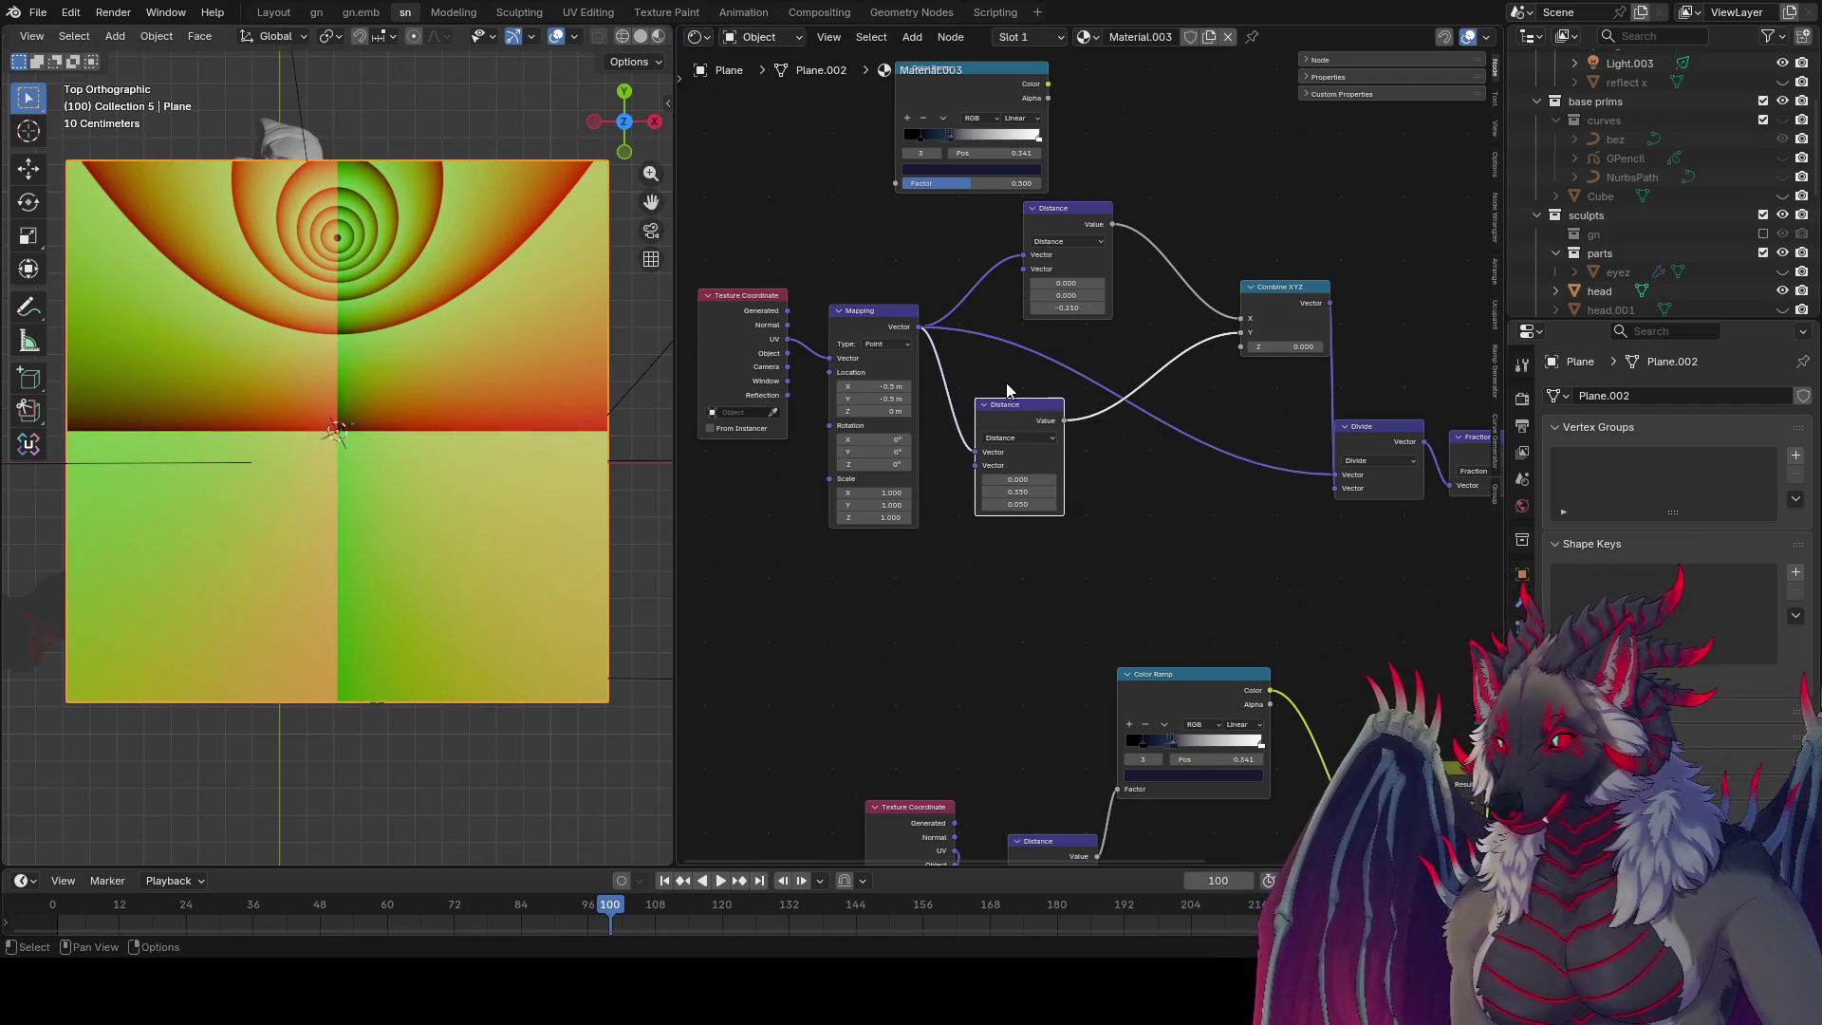
Step: Add a third Distance node fed by Mapping and reset its values to 0
key("shift+d")
left_click(1142, 489)
left_click_drag(918, 327, 924, 341)
mouse_move(1091, 533)
left_mouse_down()
mouse_move(1117, 549)
mouse_move(1241, 347)
left_mouse_up()
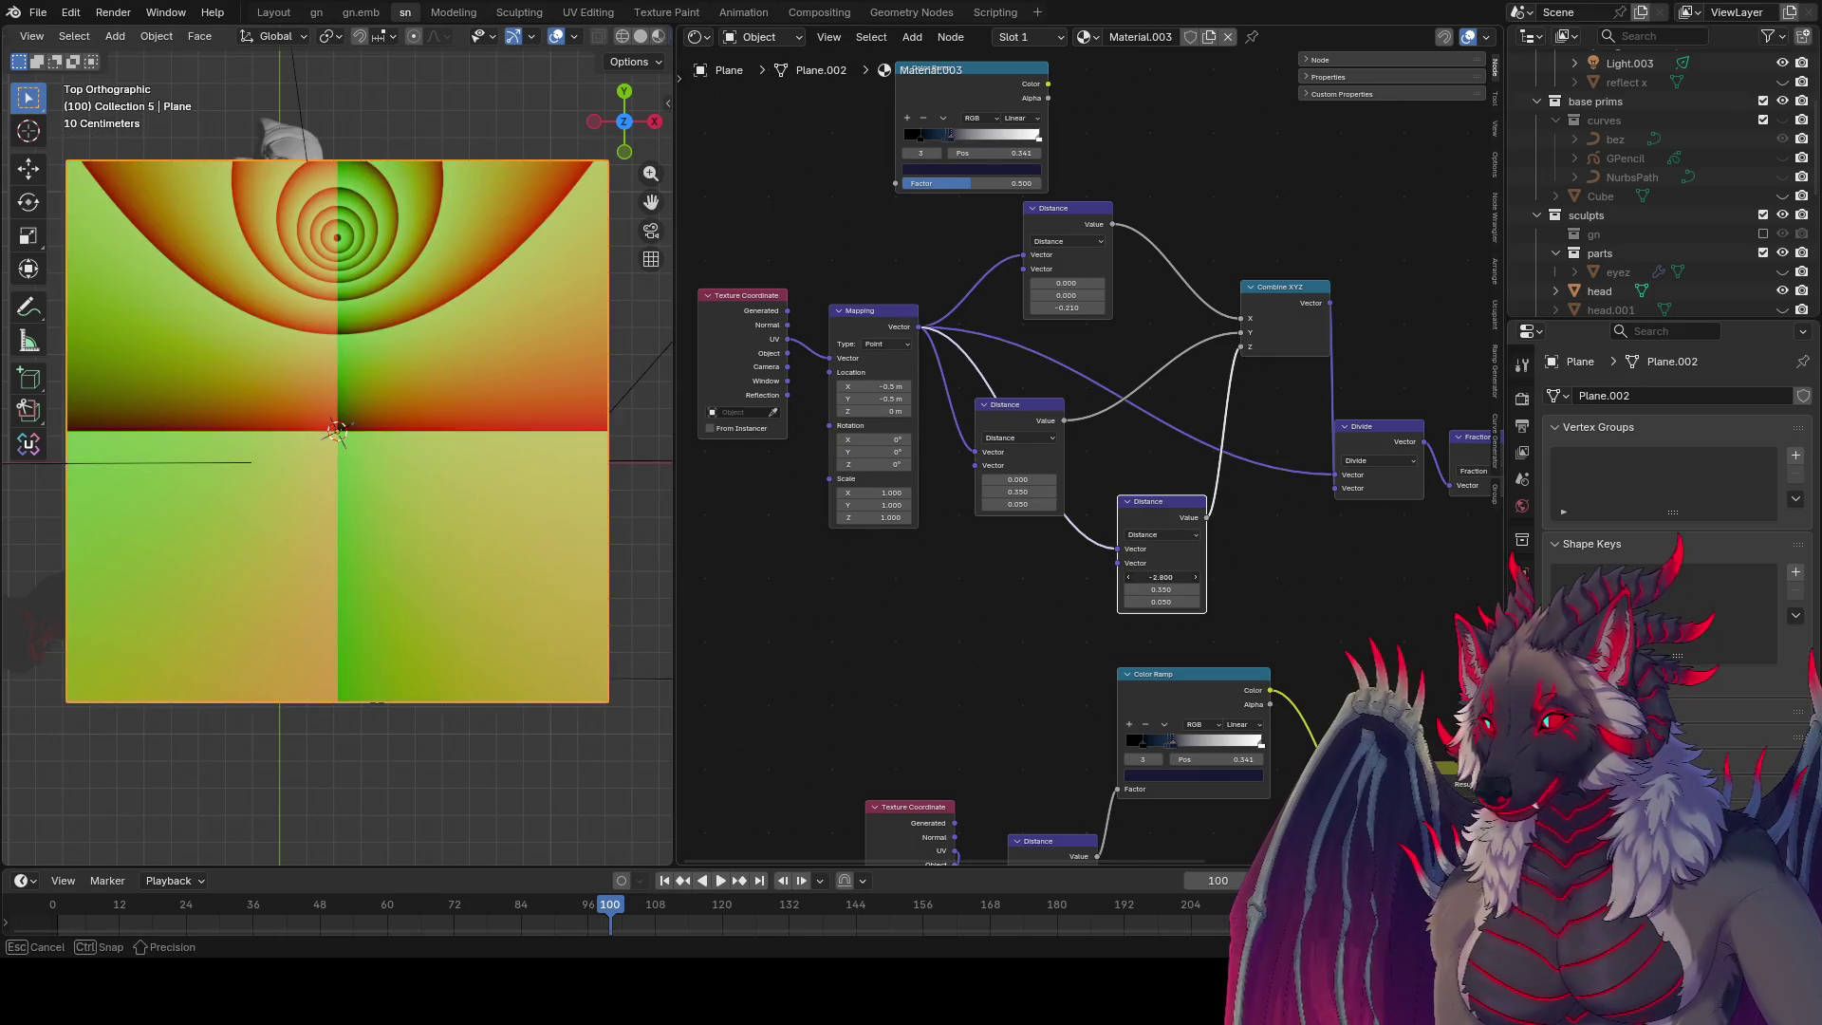
mouse_move(1161, 577)
left_mouse_down()
mouse_move(1044, 577)
mouse_move(1162, 601)
left_mouse_up()
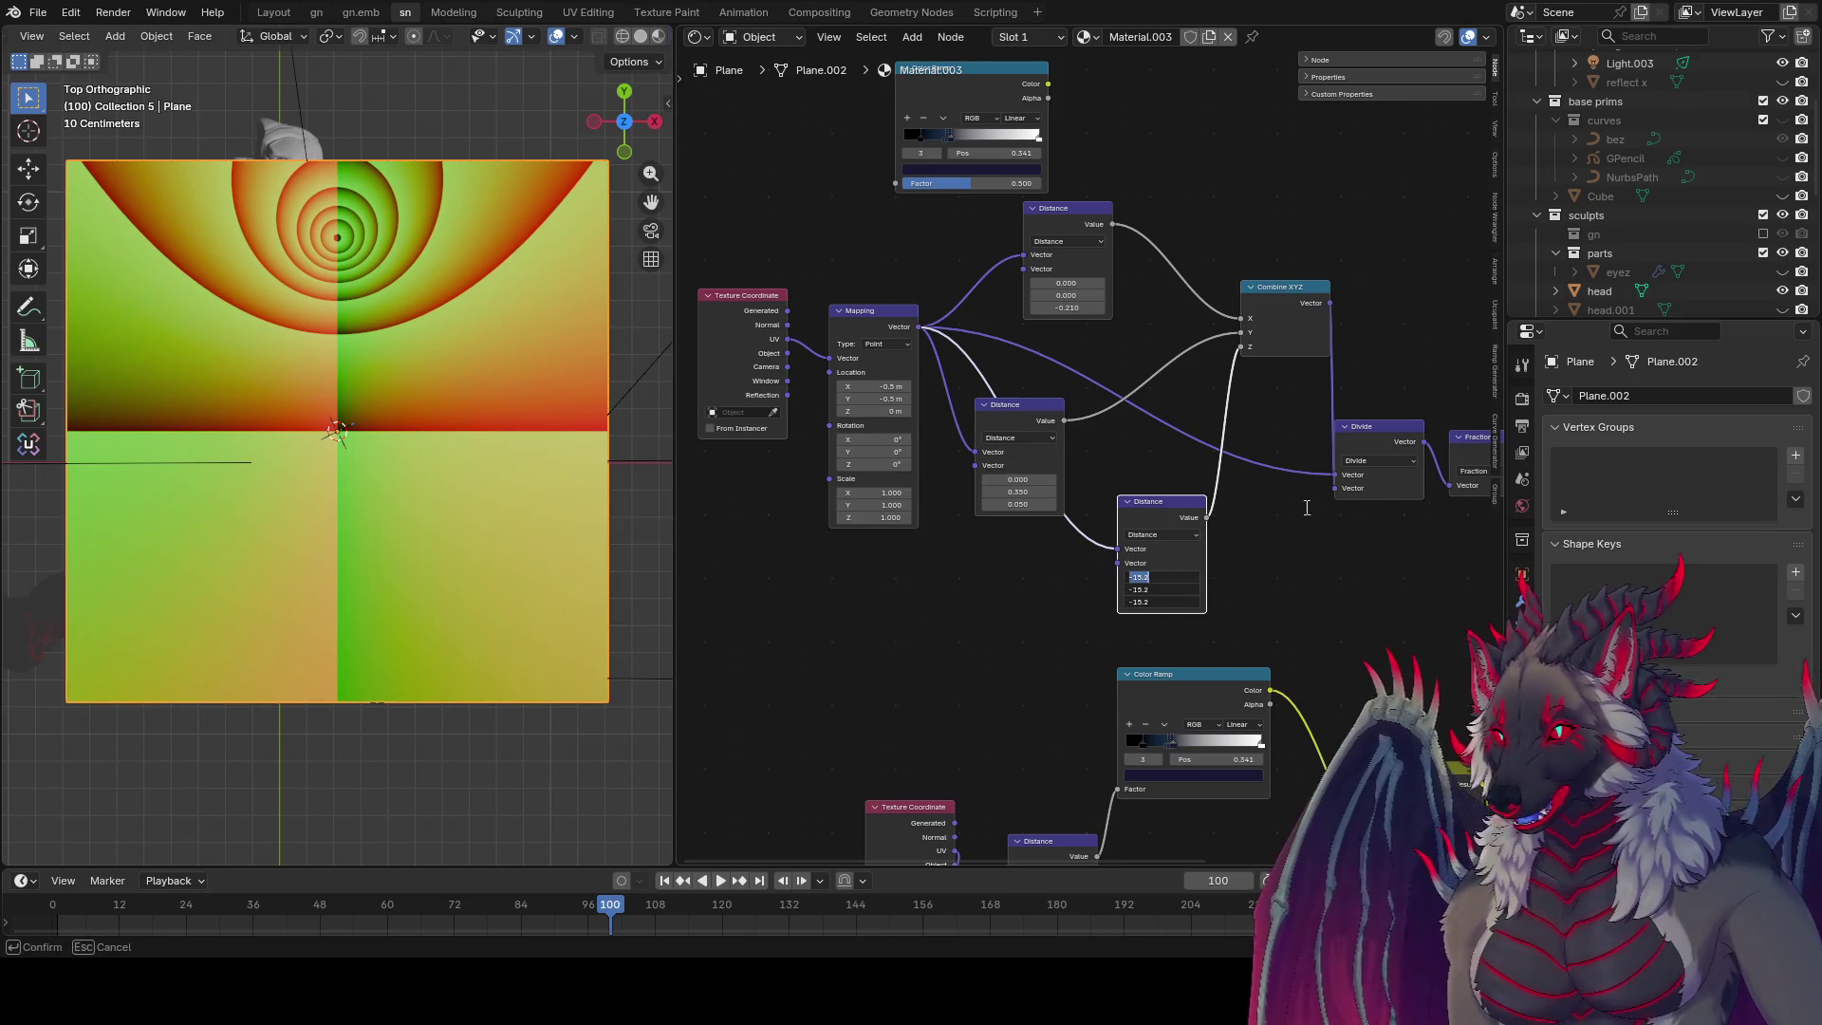
type("0")
key("Return")
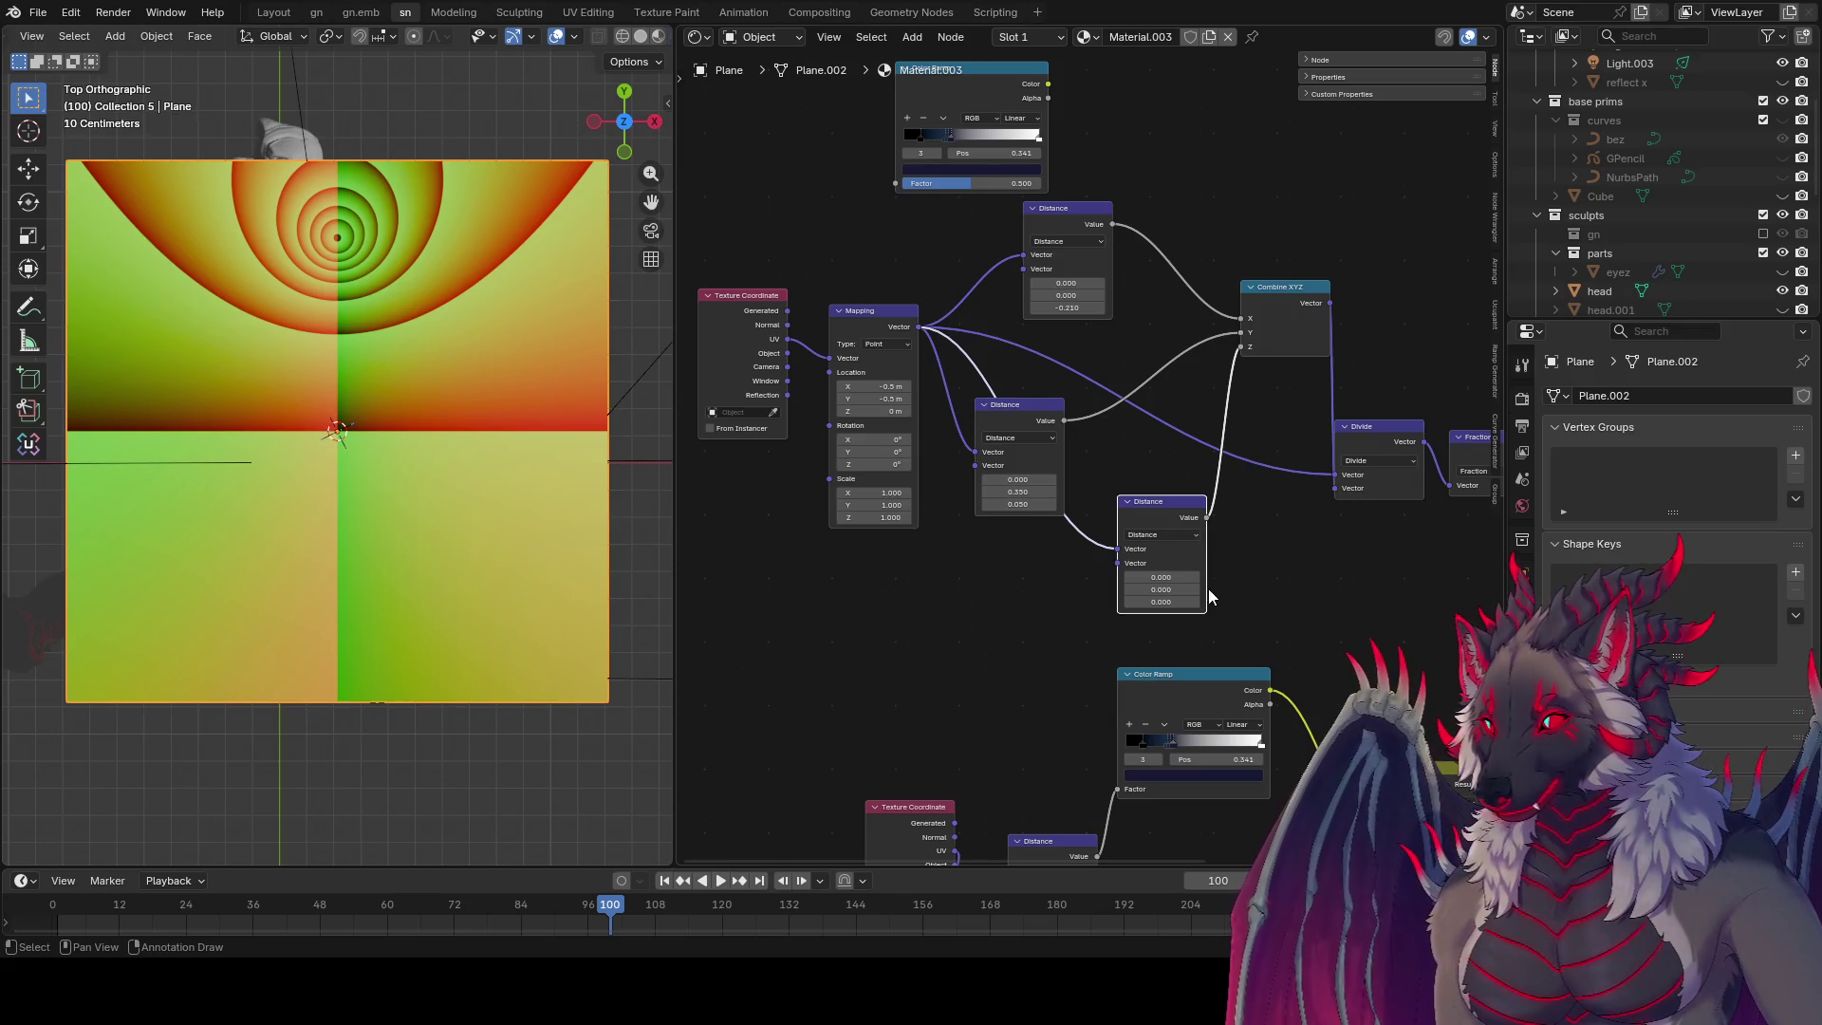
Step: Preview the third Distance node and insert a Hyperbolic Sine math node after it
left_click(1194, 555, "ctrl+shift")
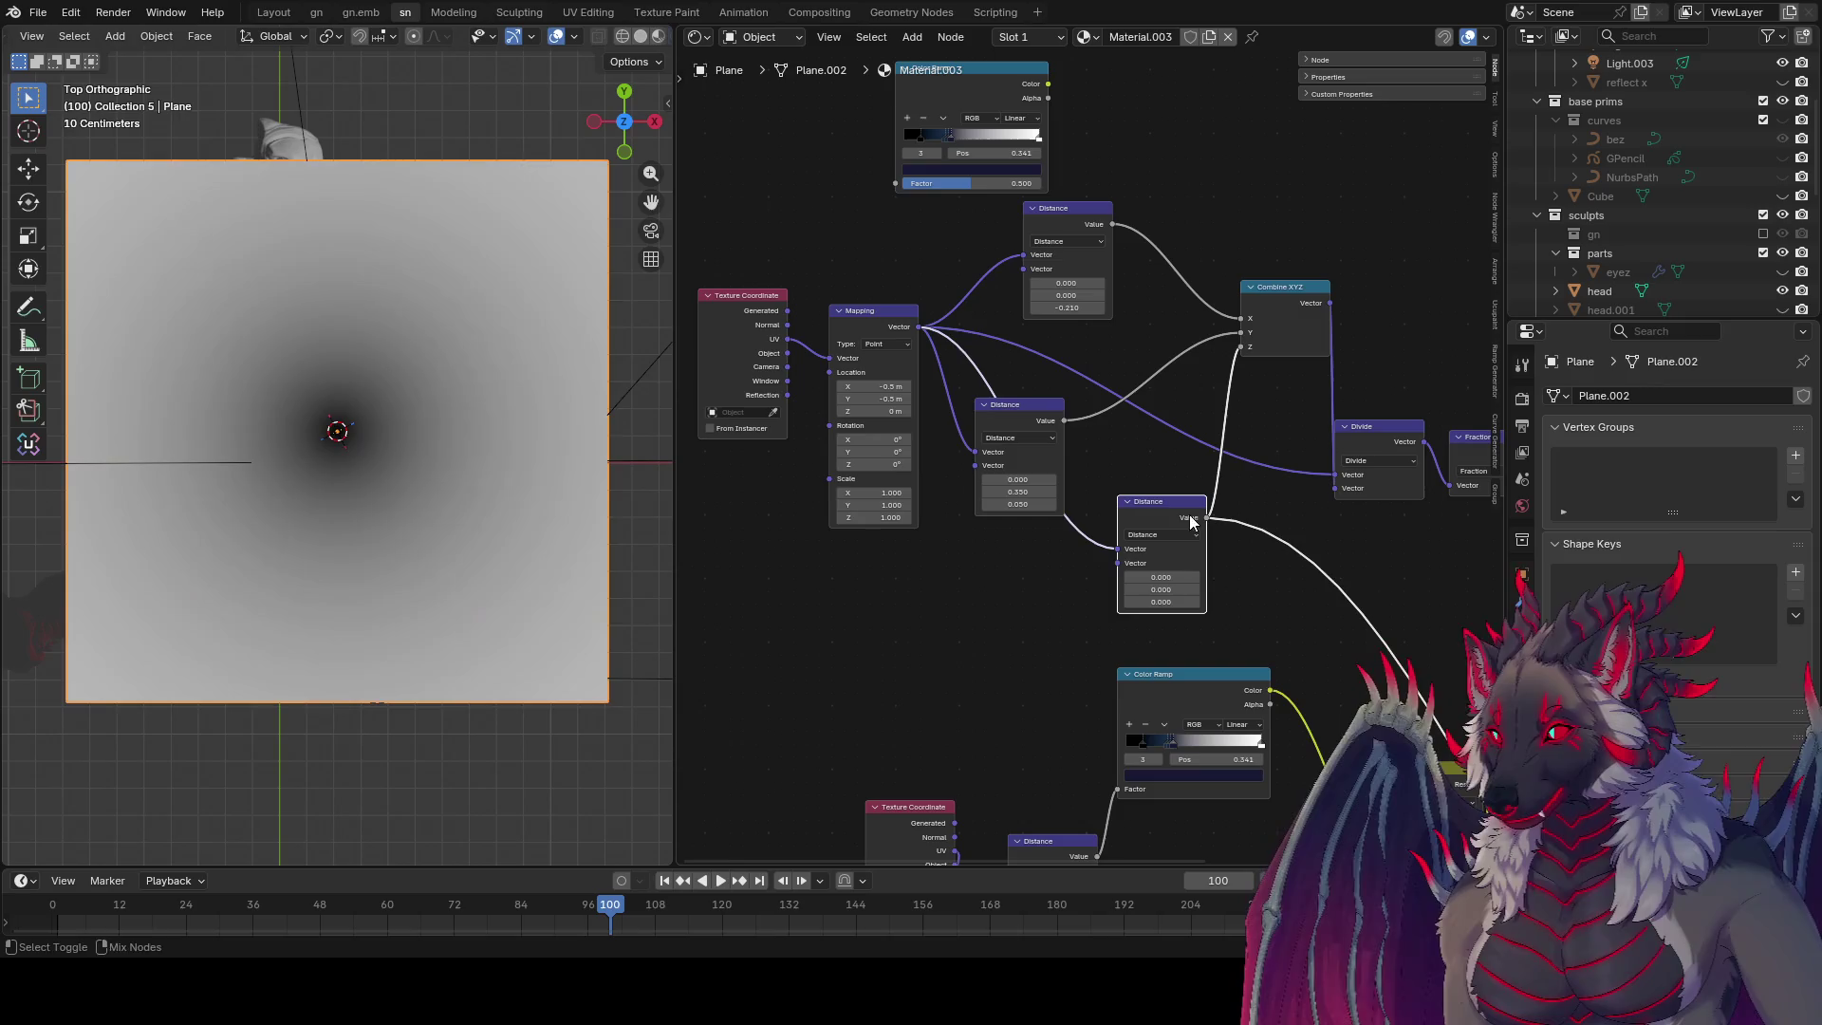
mouse_move(1161, 602)
left_mouse_down()
mouse_move(1082, 602)
mouse_move(1150, 602)
left_mouse_up()
mouse_move(1174, 505)
left_mouse_down()
mouse_move(1081, 547)
mouse_move(1209, 554)
left_mouse_up()
type("m")
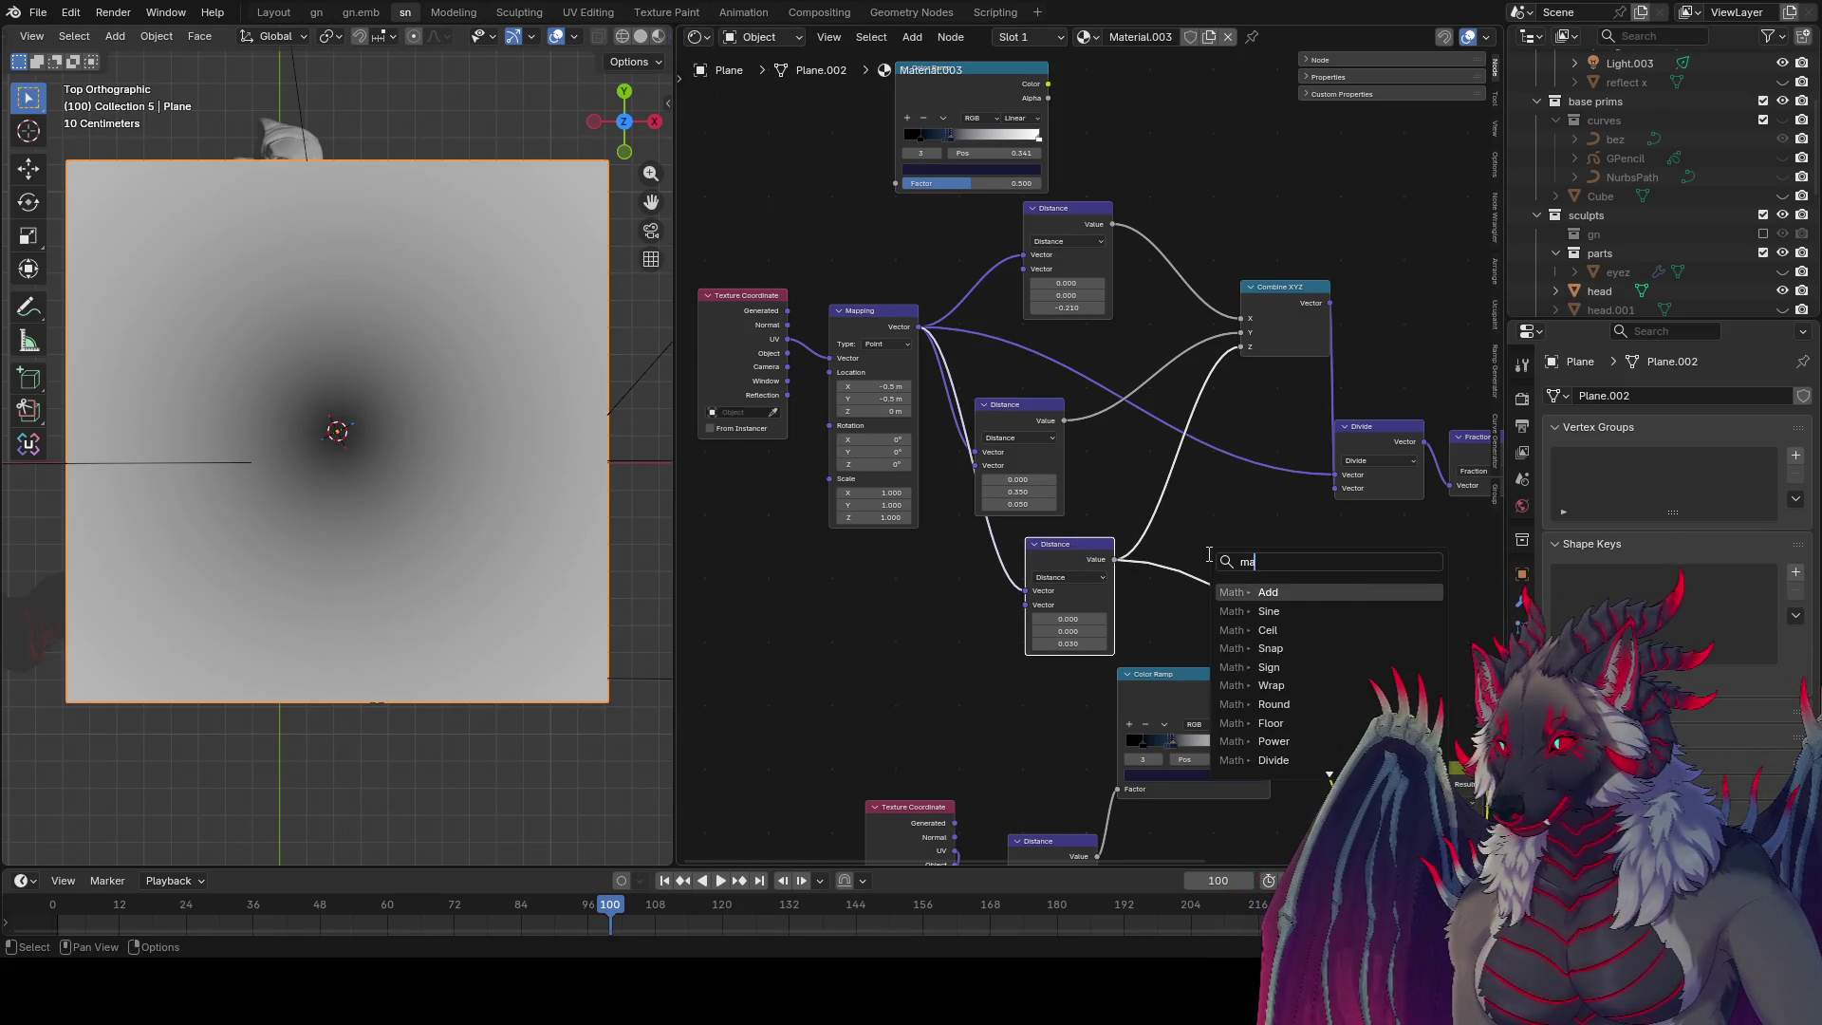
type("a")
key("BackSpace")
key("BackSpace")
type("hyp")
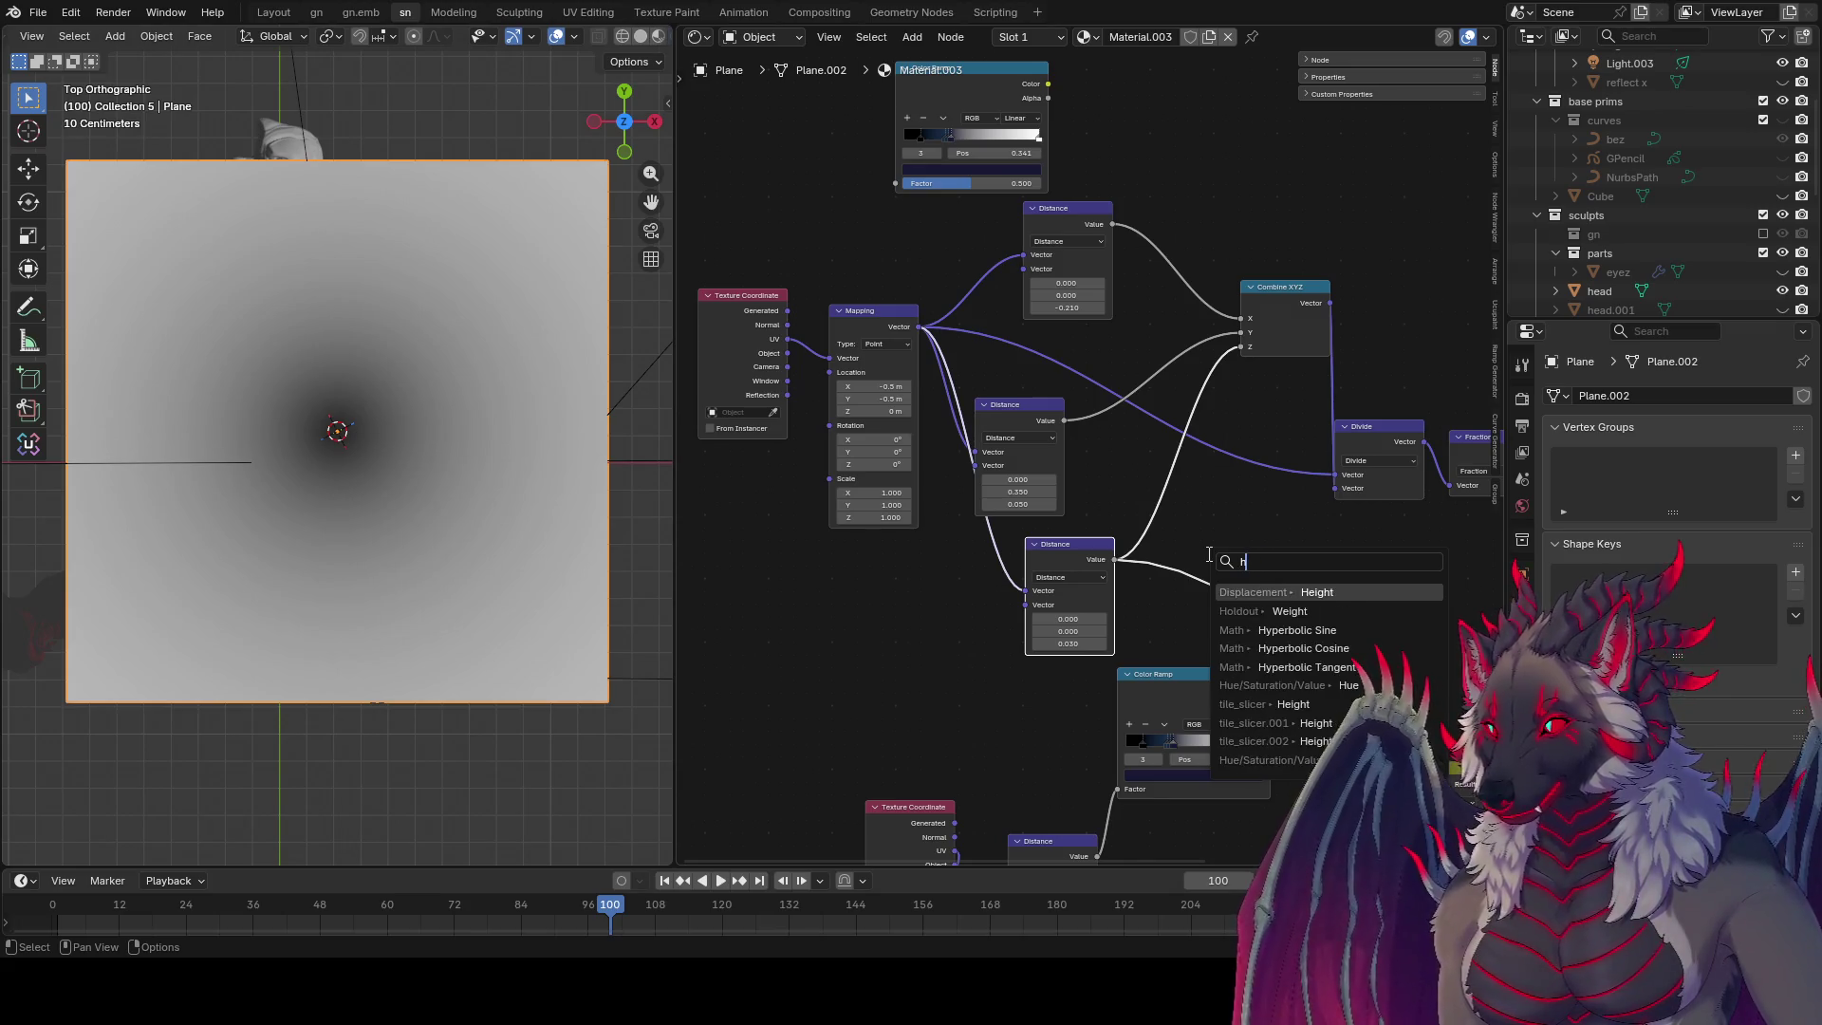
key("Return")
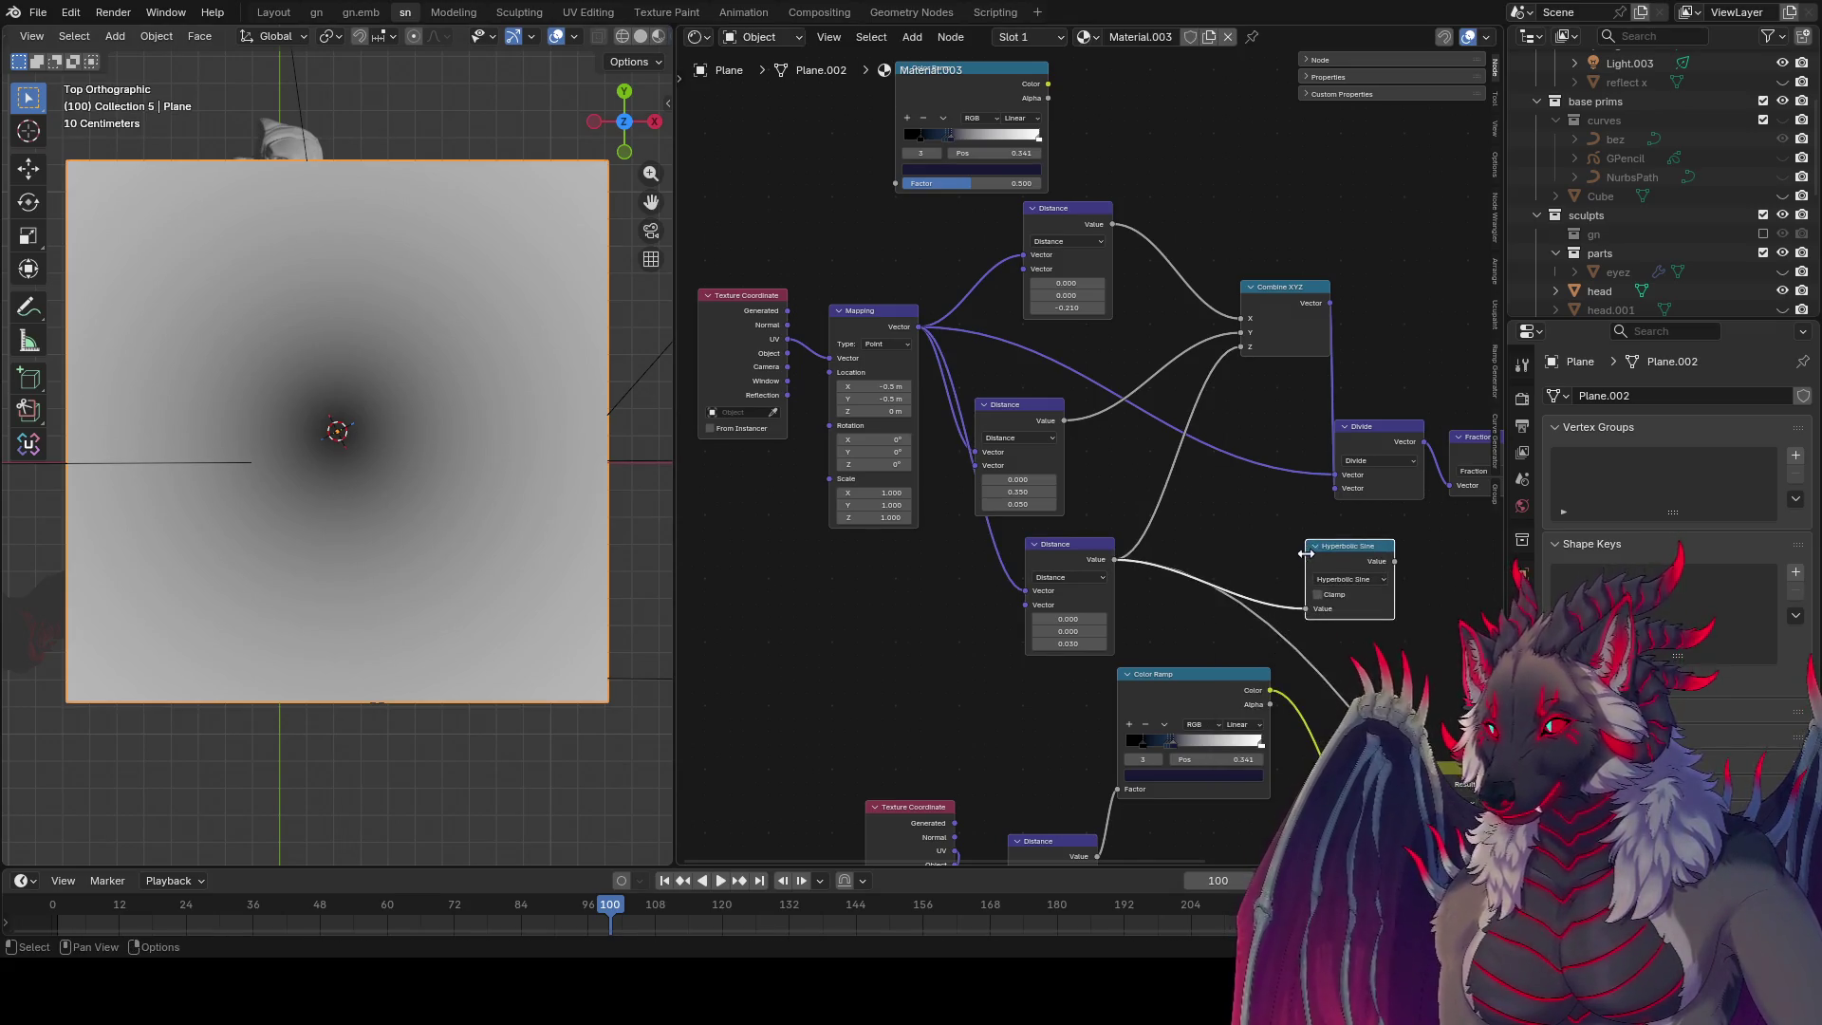
left_click(1216, 548)
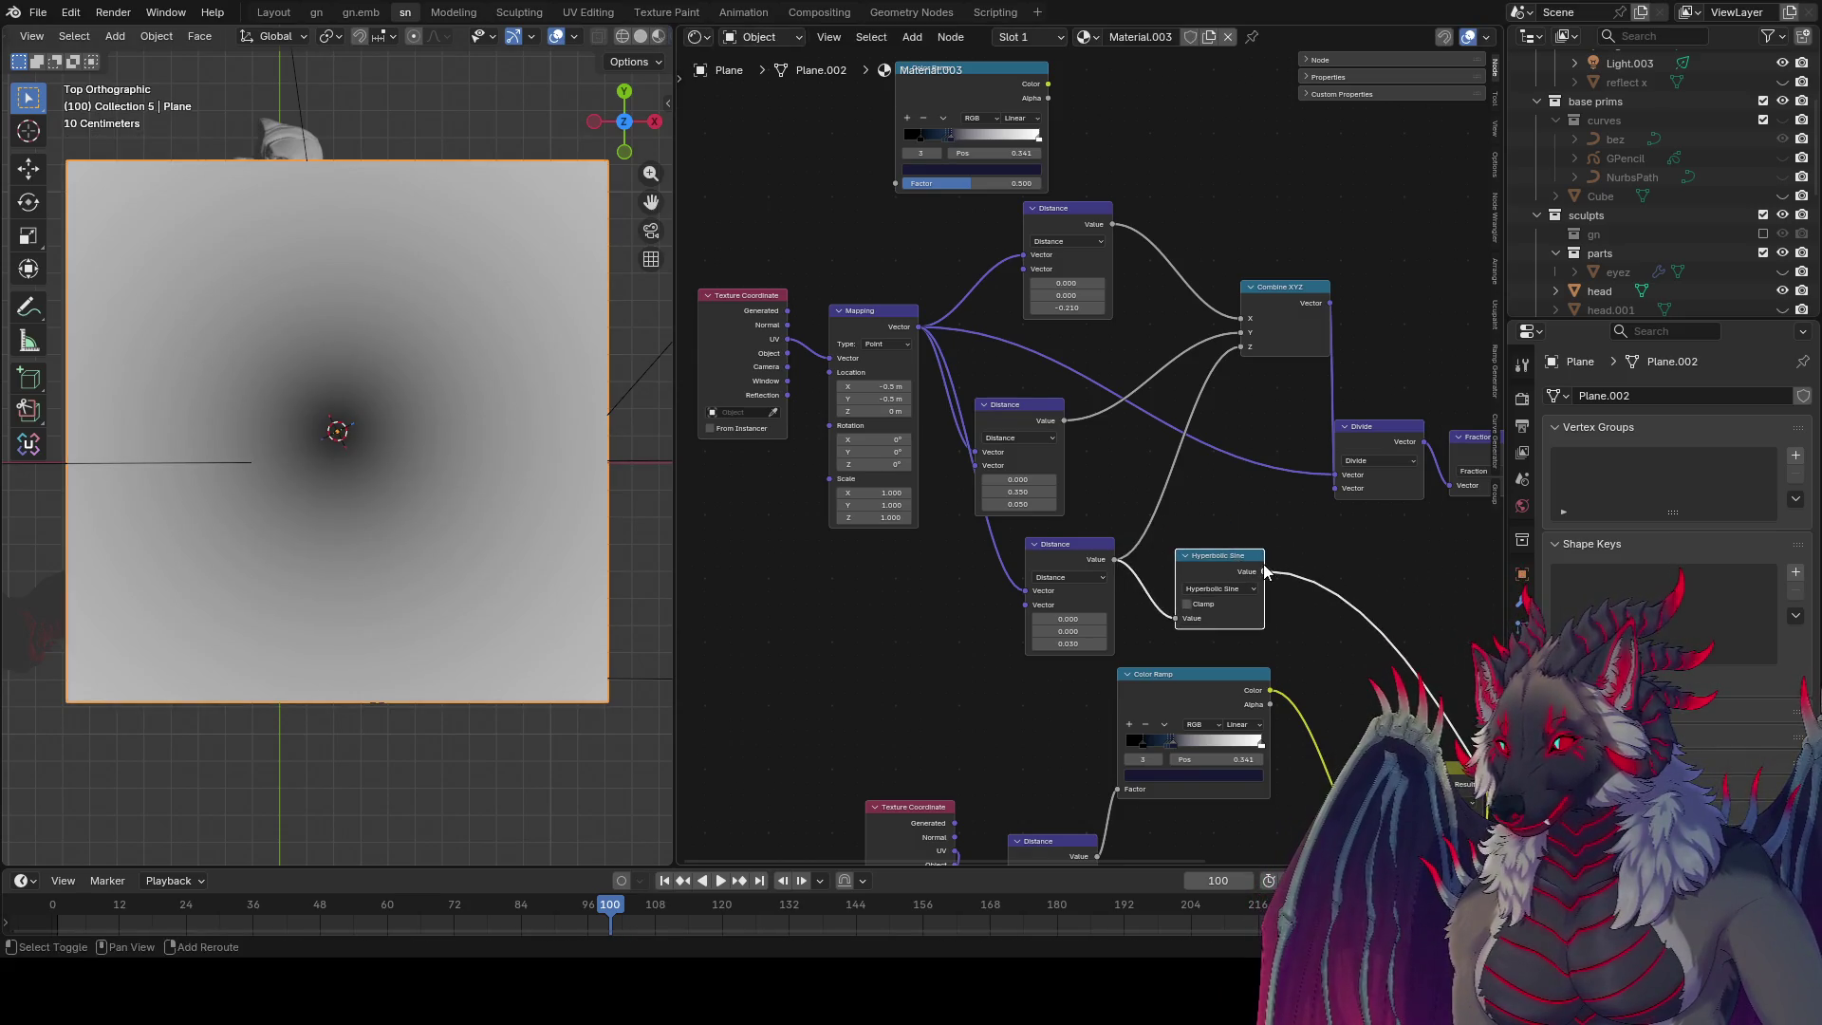
Step: Add a second Math node set to Wrap with Max about 0.63 and Min 0.470
key("shift+d")
left_click(1342, 556)
left_click(1342, 581)
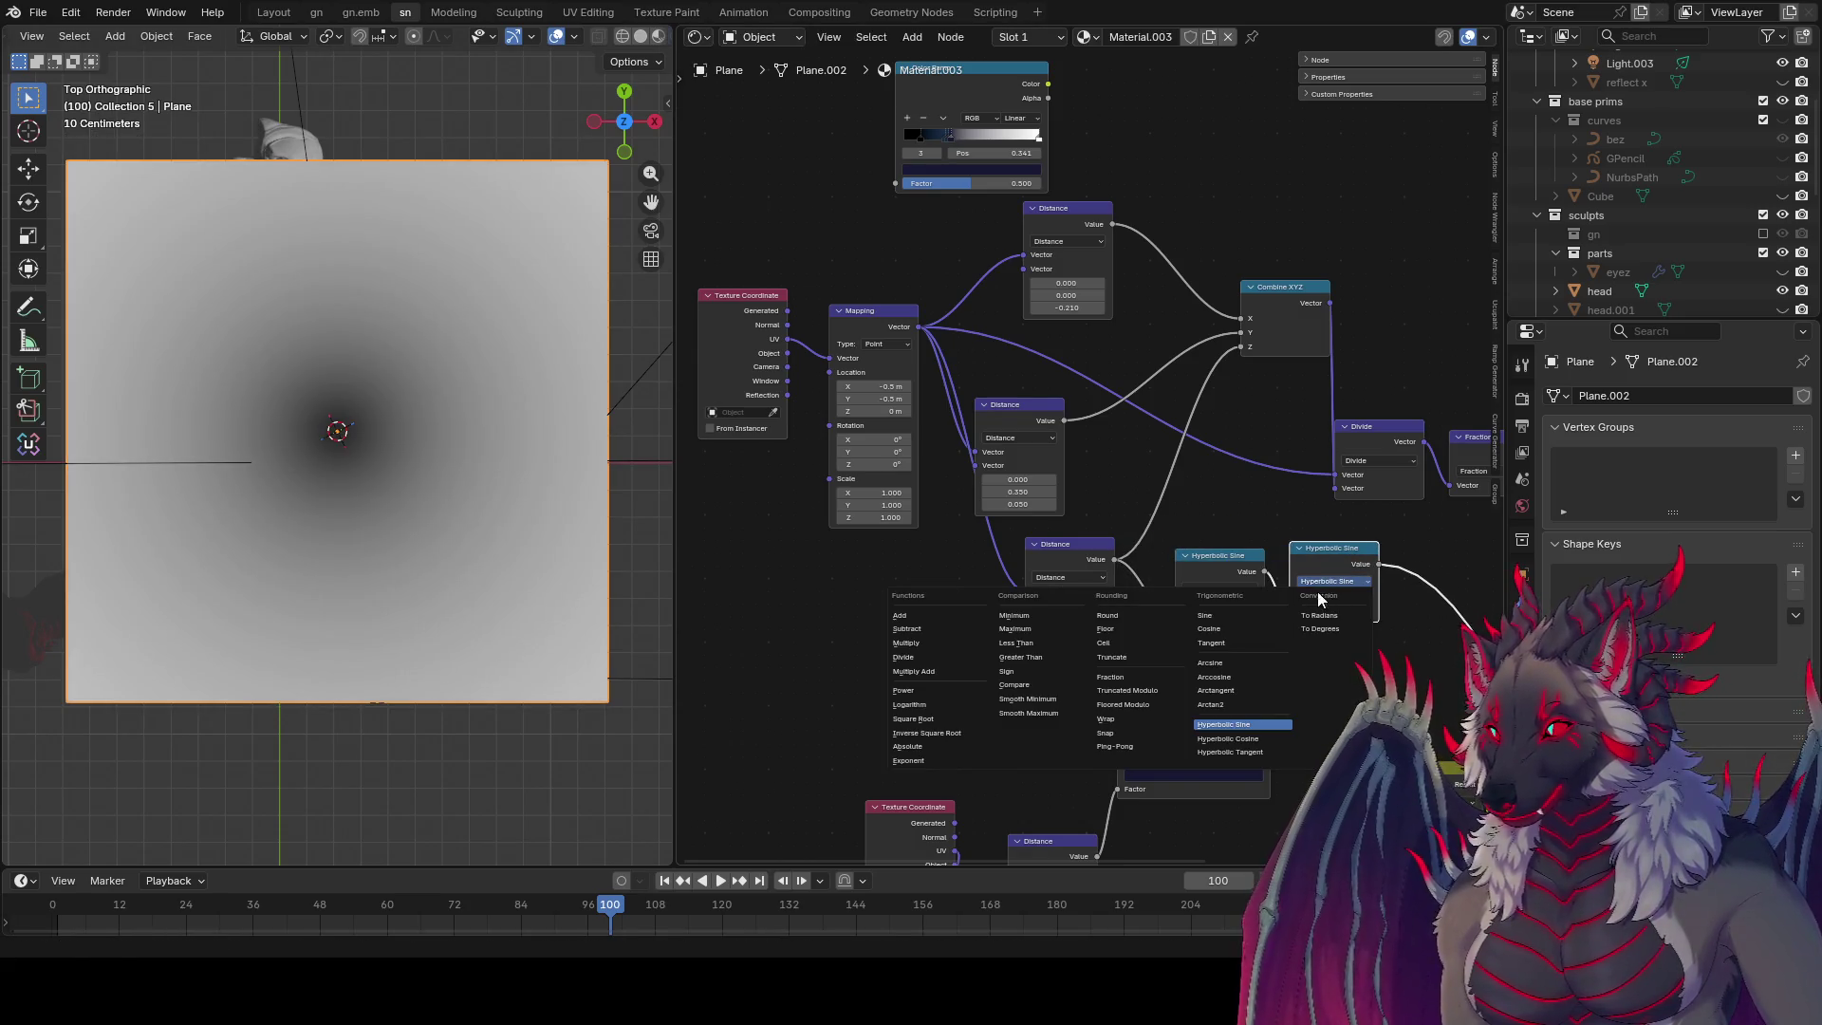
left_click(1319, 615)
left_click(1340, 580)
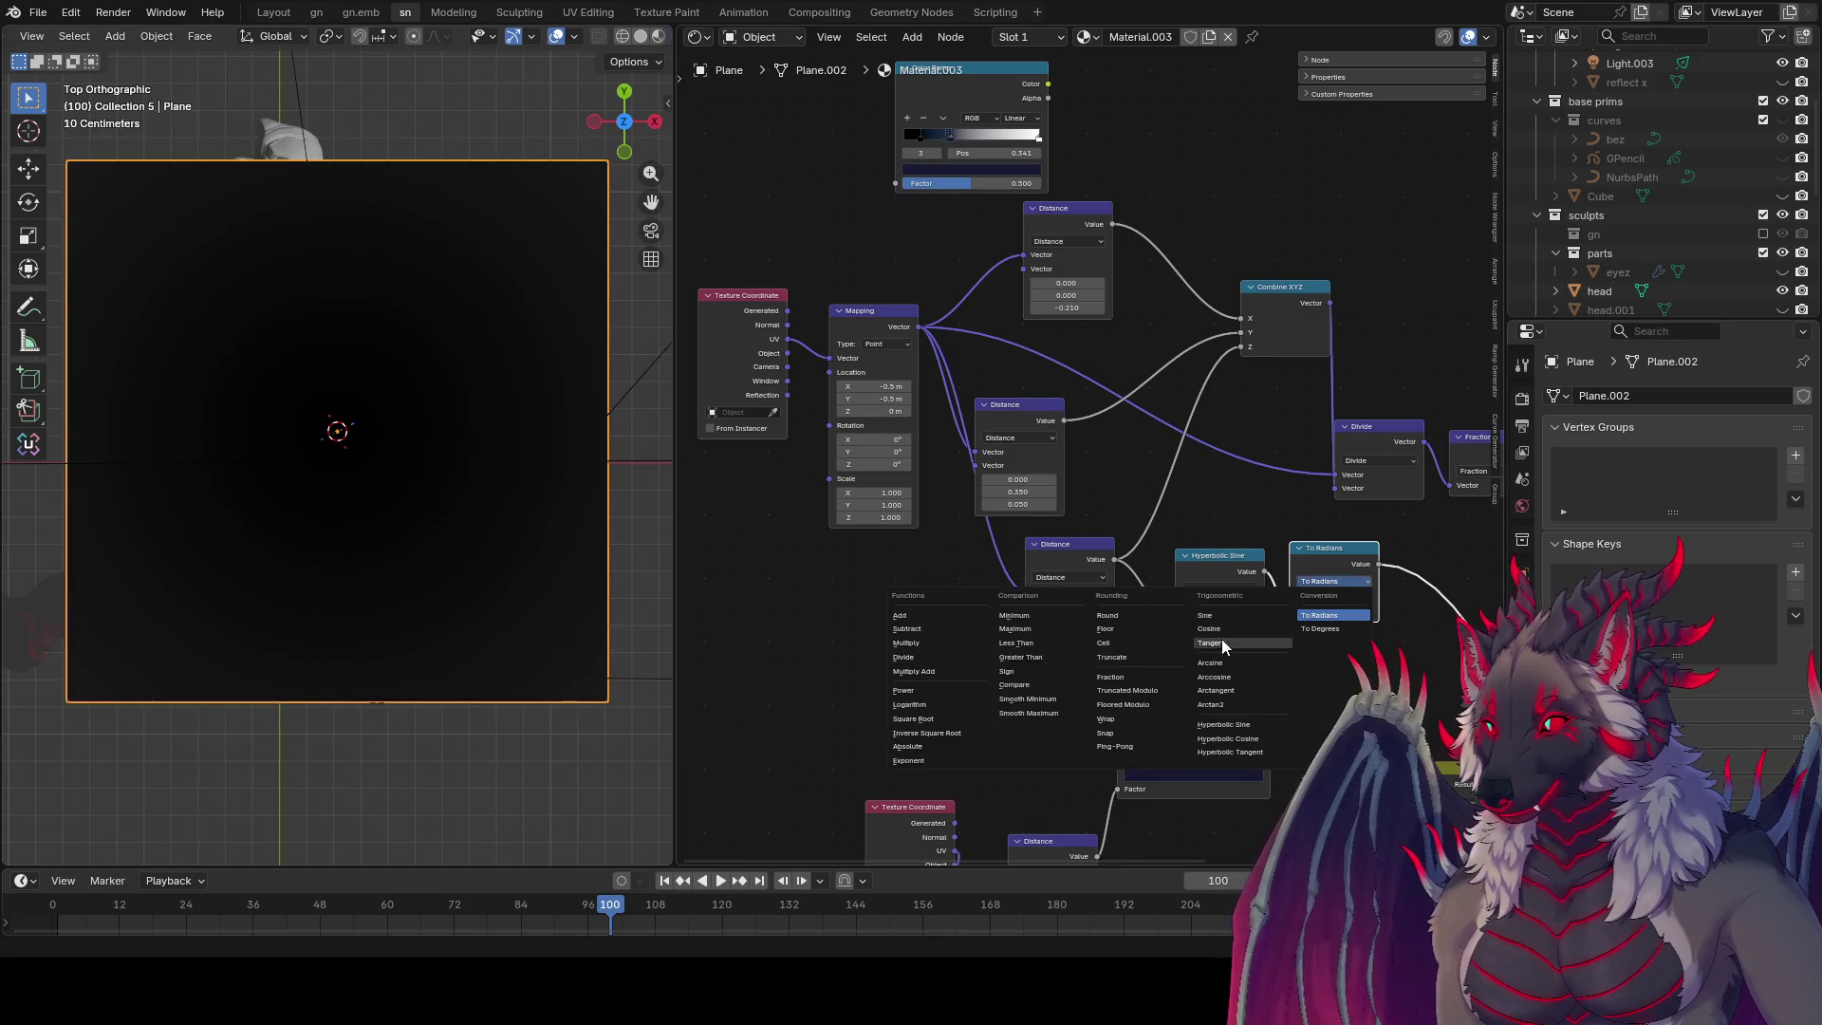
left_click(1220, 629)
left_click(1325, 581)
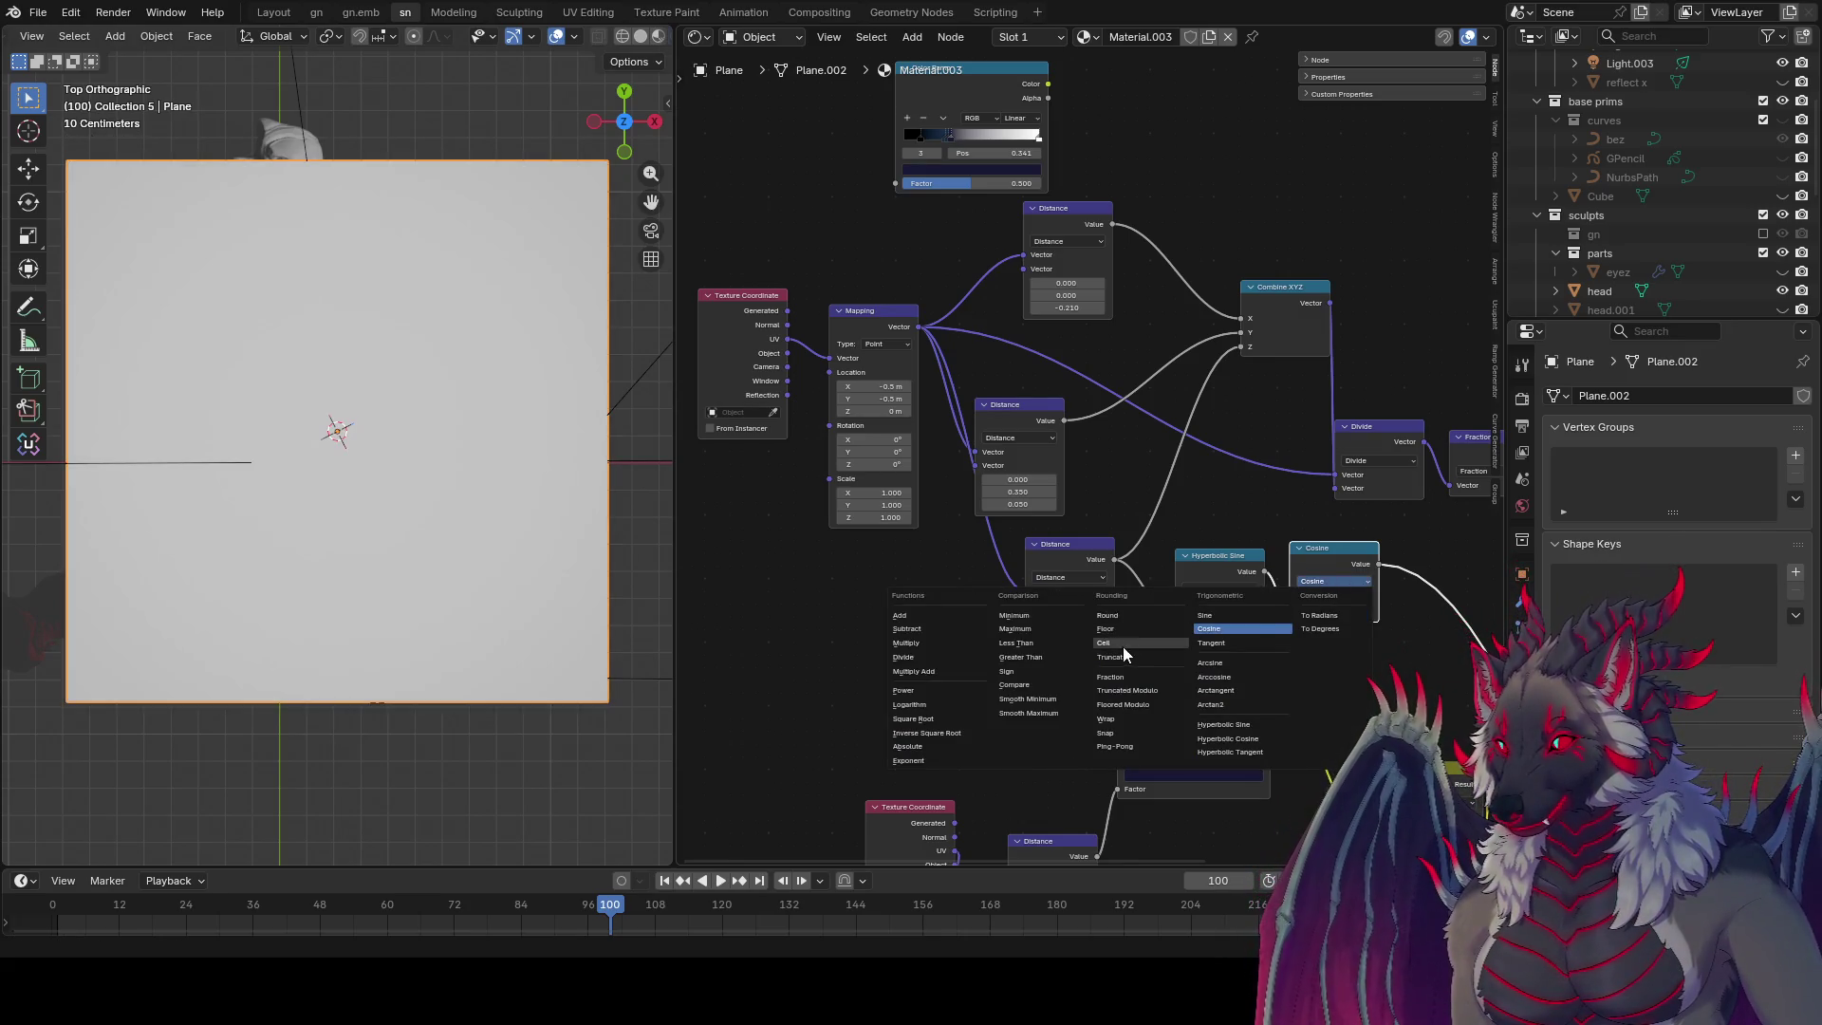
left_click(1120, 720)
mouse_move(1333, 625)
left_mouse_down()
mouse_move(1377, 624)
mouse_move(1324, 639)
left_mouse_up()
scroll(1401, 571, "down", 1)
middle_click_drag(1401, 571, 1256, 539)
Step: Move the Color Ramp down, save, and shift the upper node group up and left
left_click_drag(1075, 592, 1078, 643)
key("ctrl+s")
scroll(1357, 277, "down", 1)
mouse_move(1346, 156)
left_mouse_down()
mouse_move(811, 467)
mouse_move(771, 521)
left_mouse_up()
key("g")
left_click(723, 353)
middle_click_drag(1000, 436, 1014, 511)
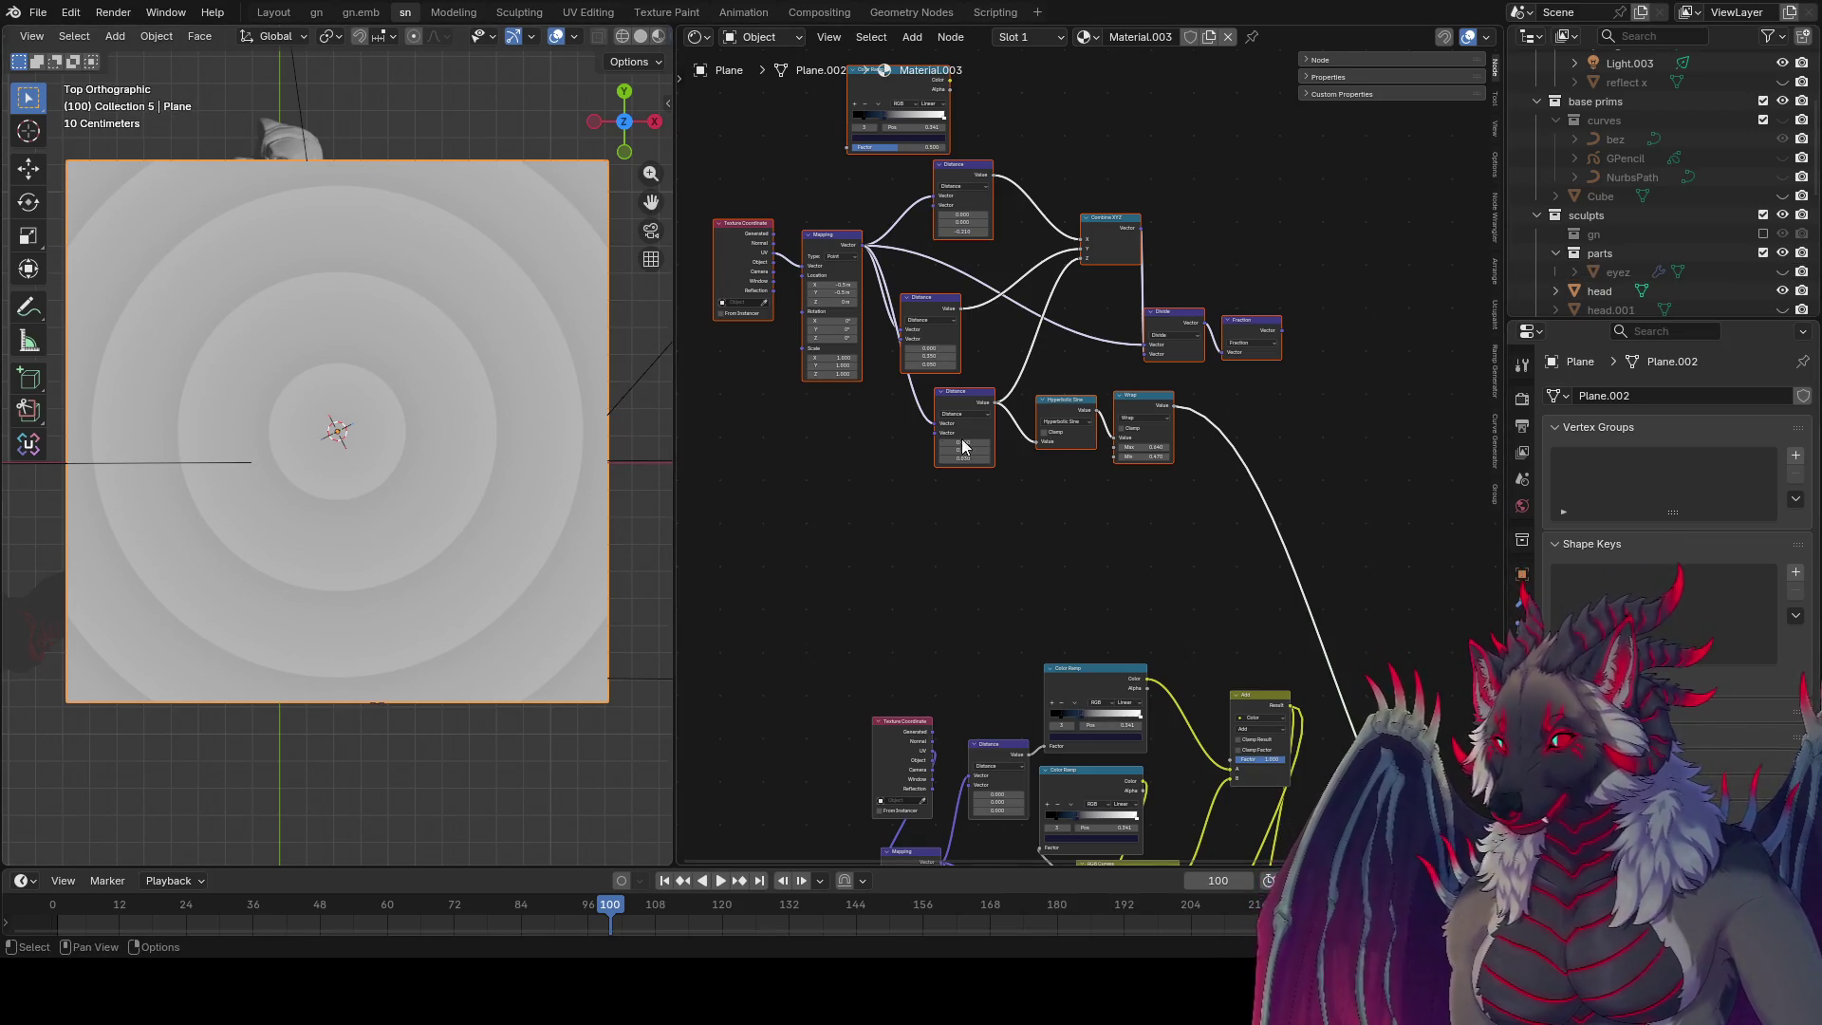
Step: Save the file and turn off Clamp on the Hyperbolic Sine node
scroll(1268, 516, "up", 3)
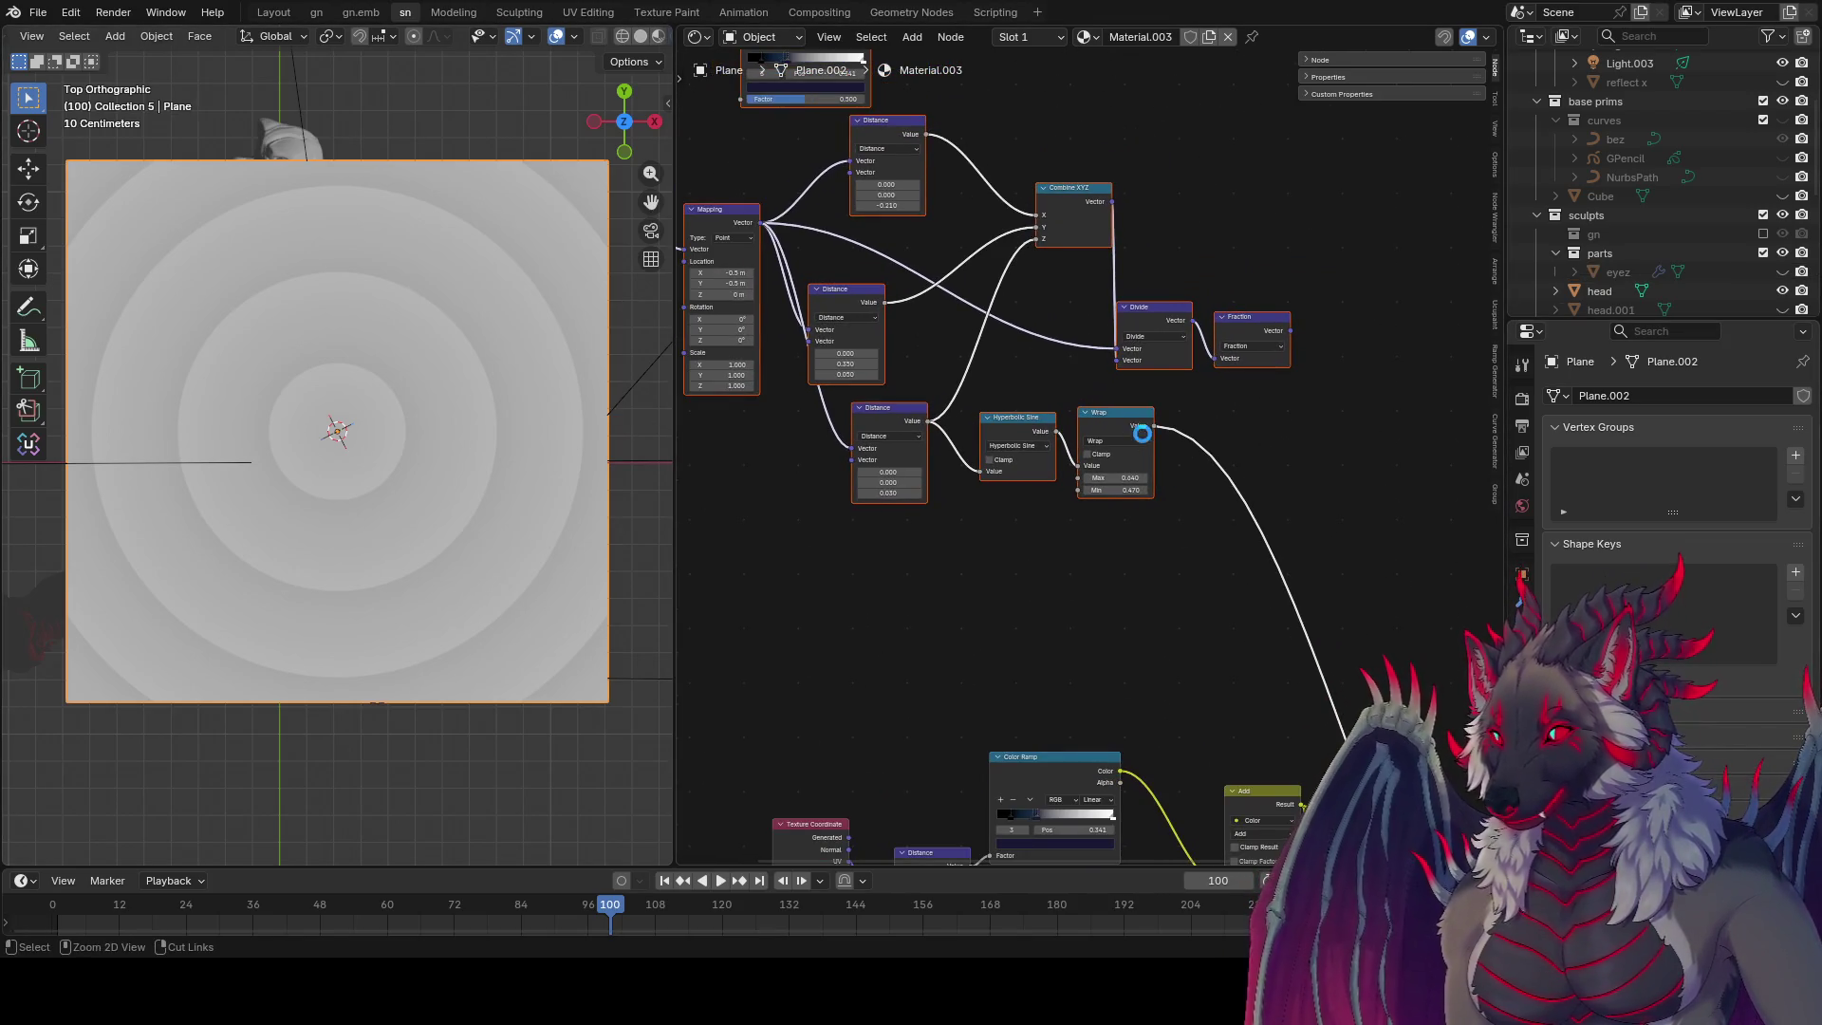
key("ctrl+s")
mouse_move(1026, 418)
left_mouse_down()
mouse_move(1025, 397)
mouse_move(1015, 491)
mouse_move(1006, 439)
left_mouse_up()
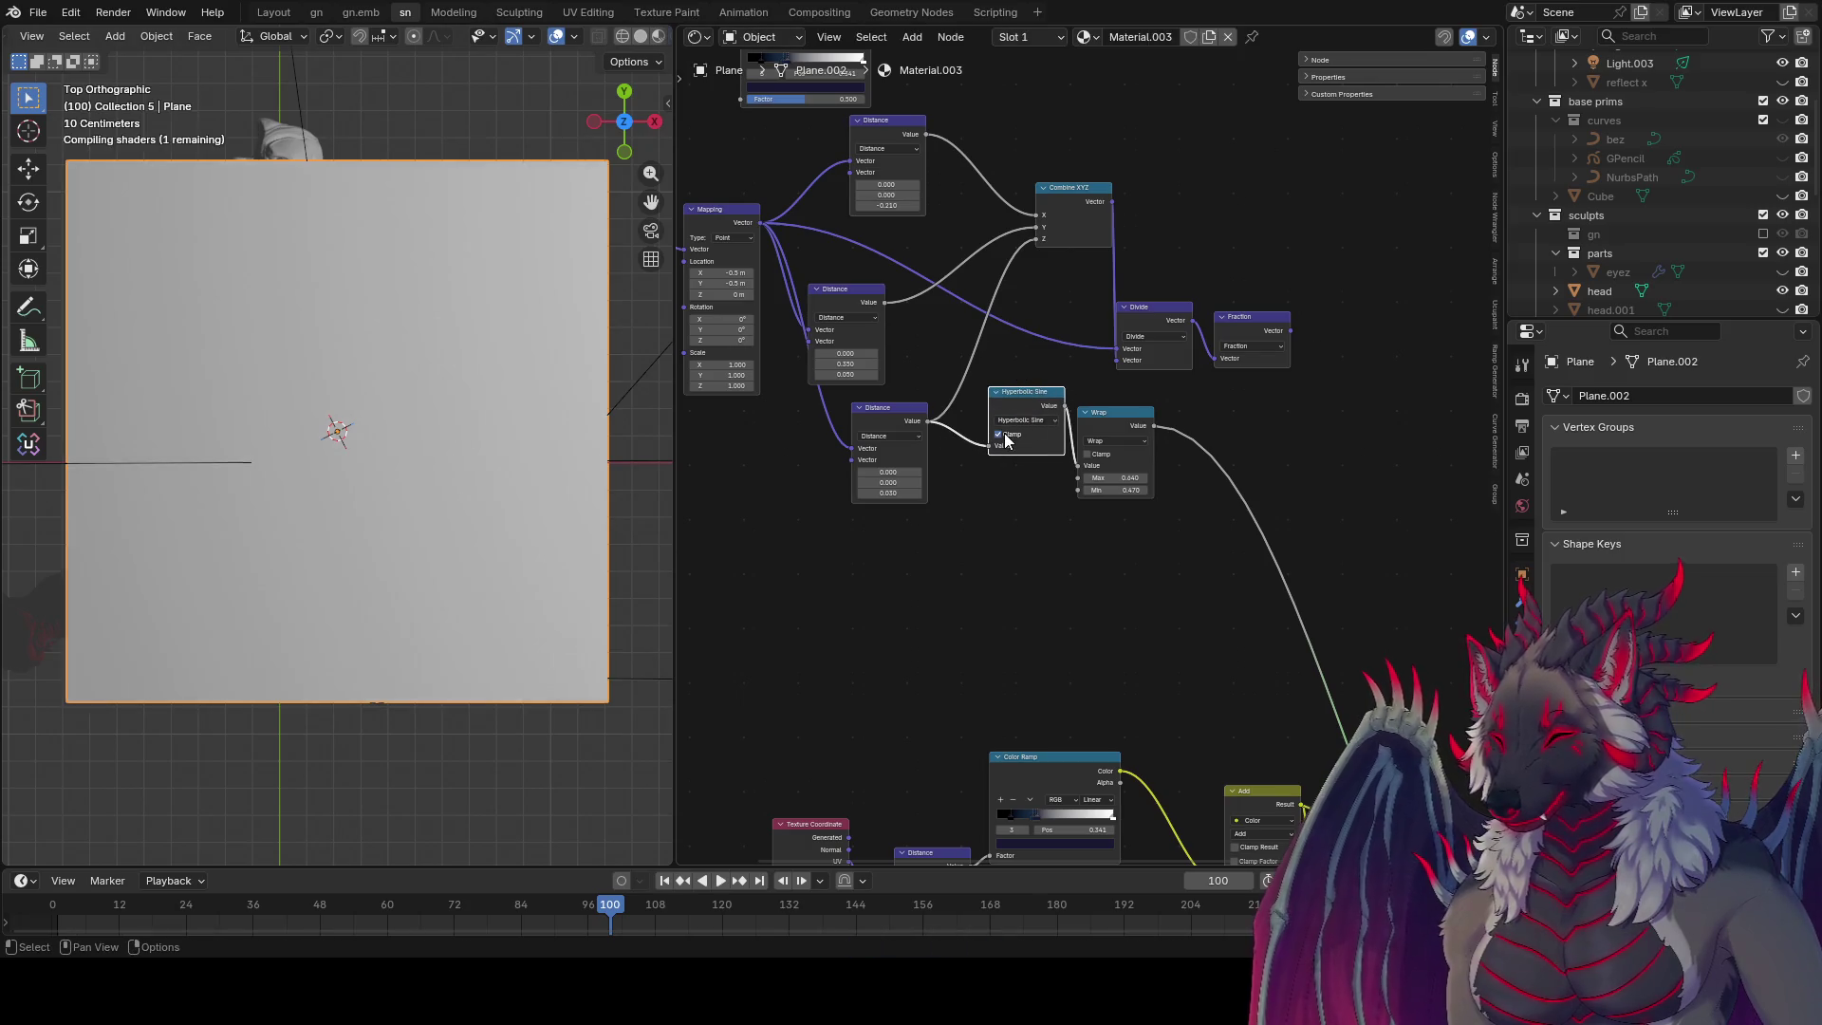
left_click(1005, 436)
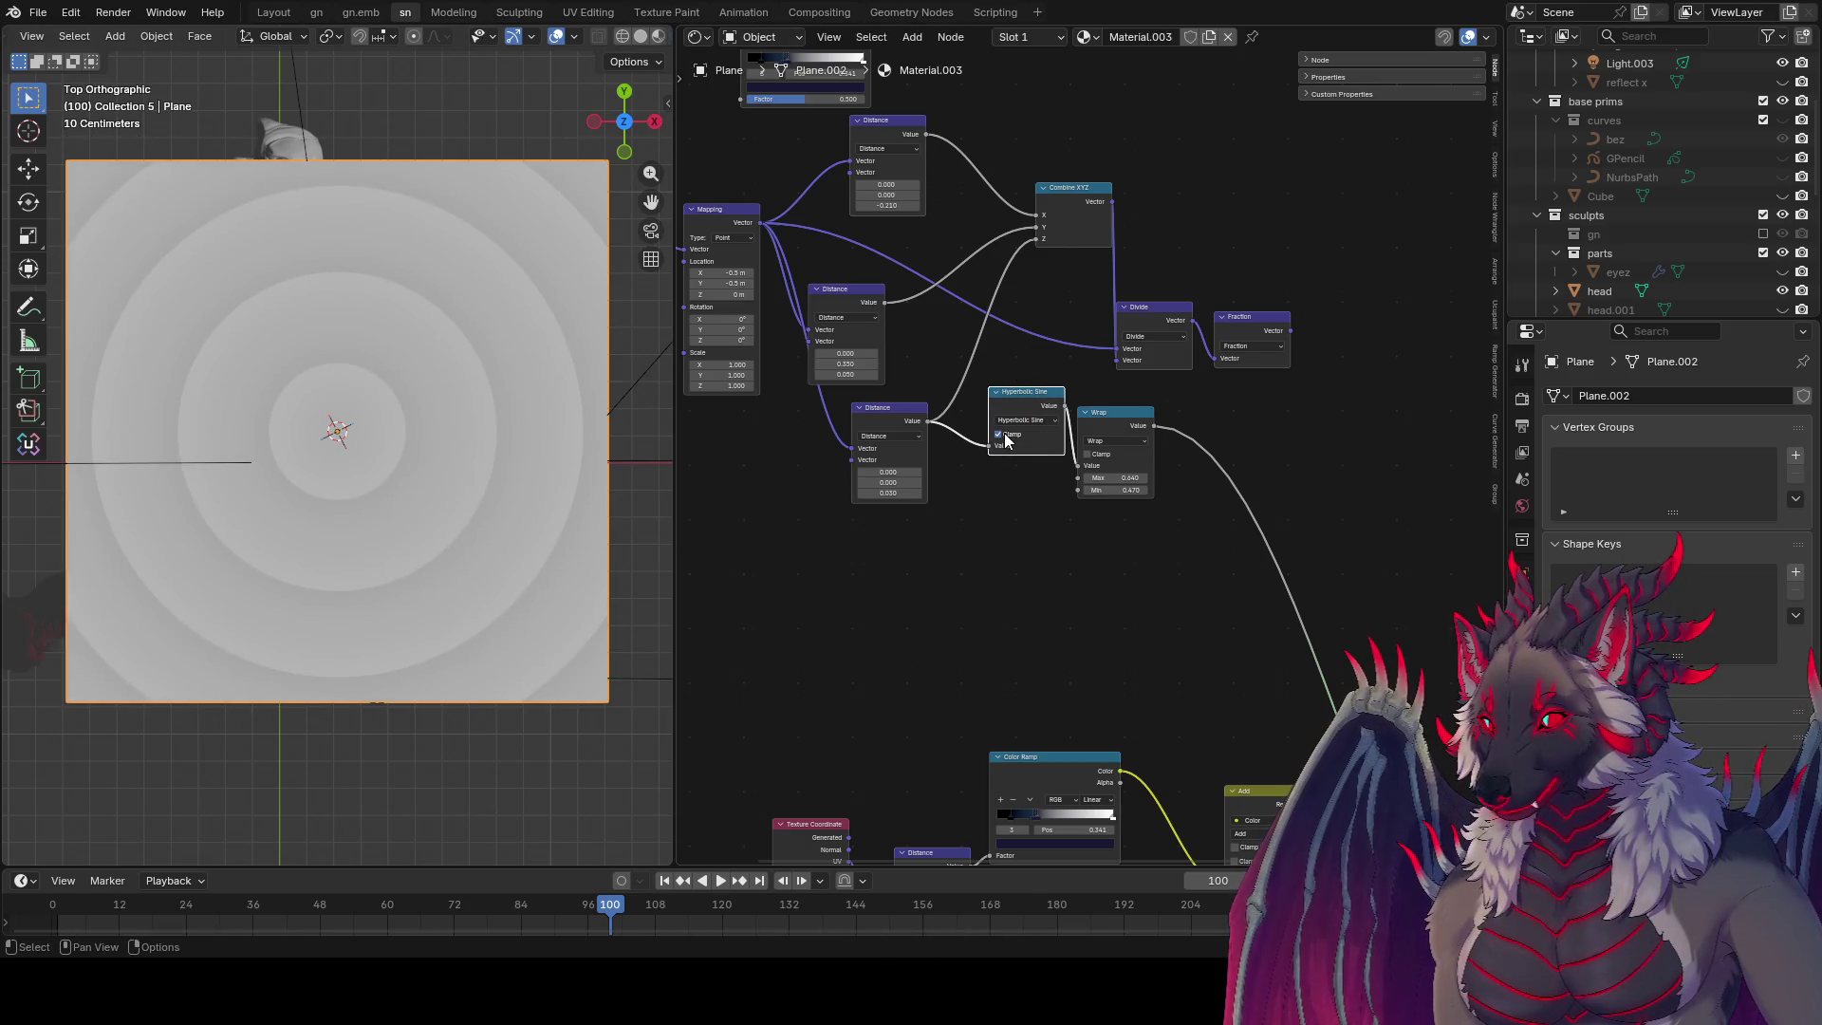
Step: Duplicate the Wrap node and feed the middle Distance output into the copy
left_click_drag(1149, 418, 1257, 395)
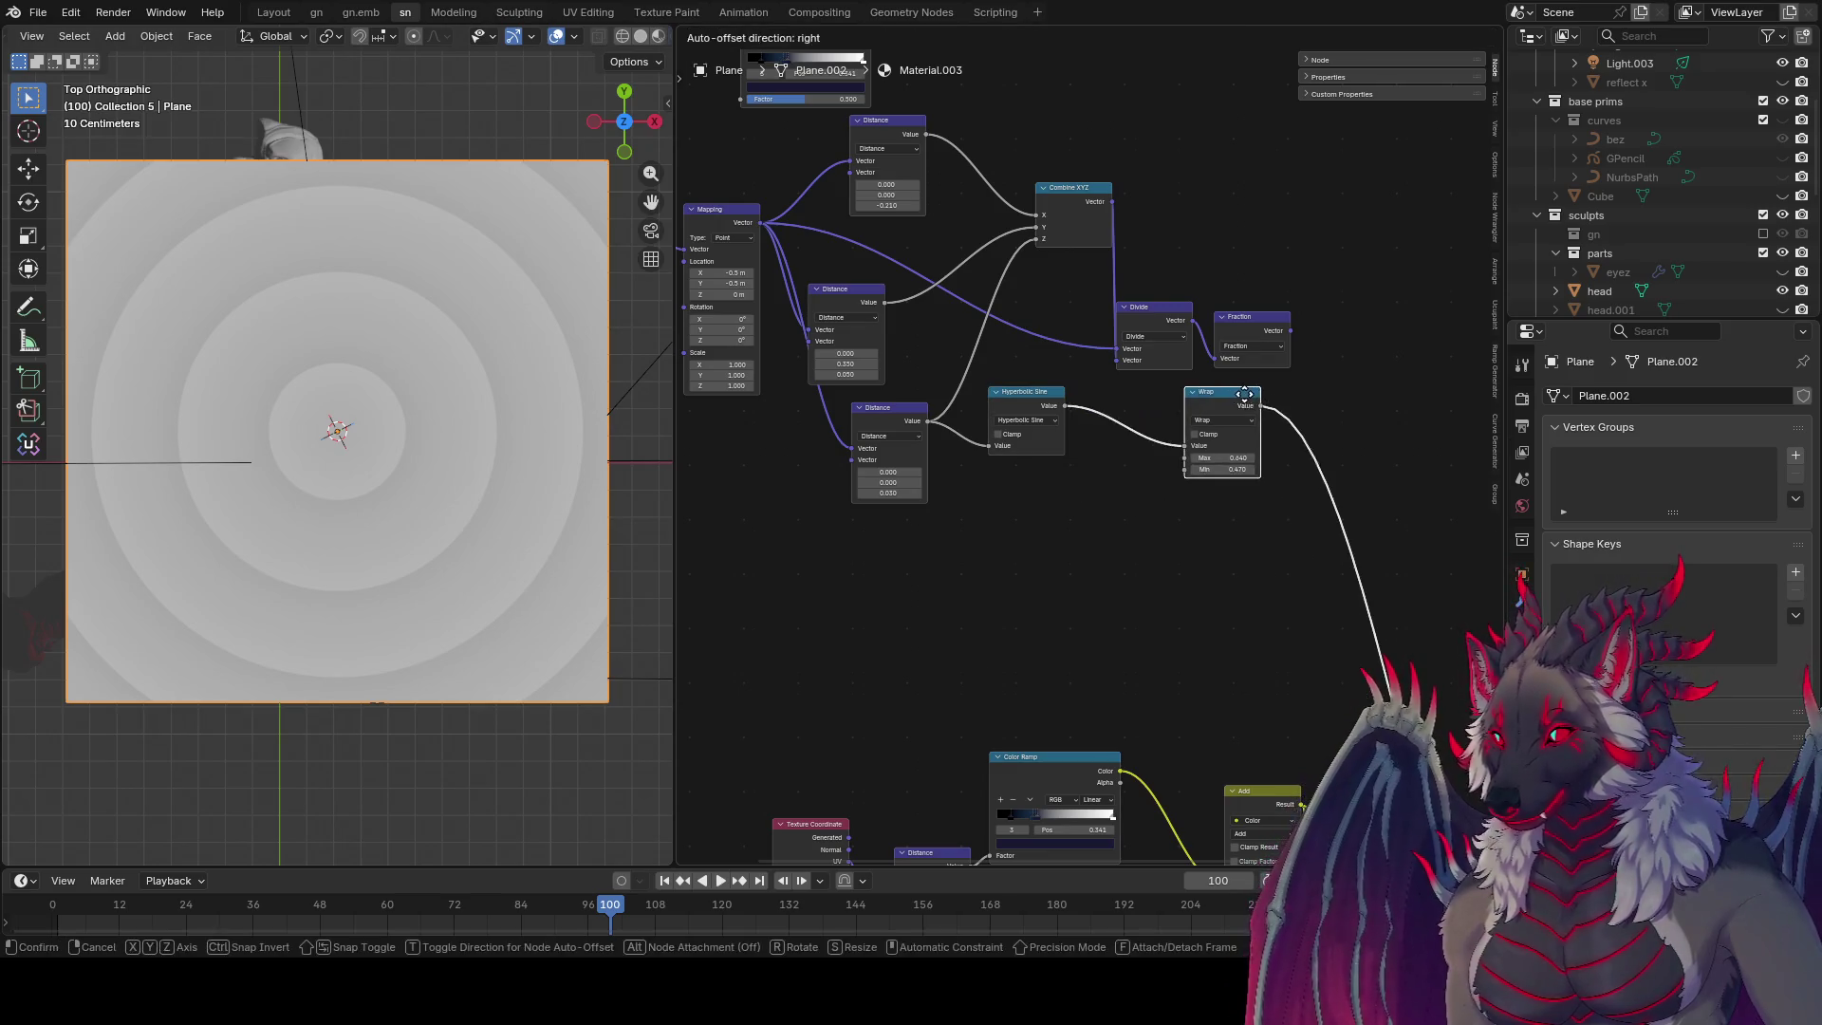
key("shift+d")
left_click(1156, 539)
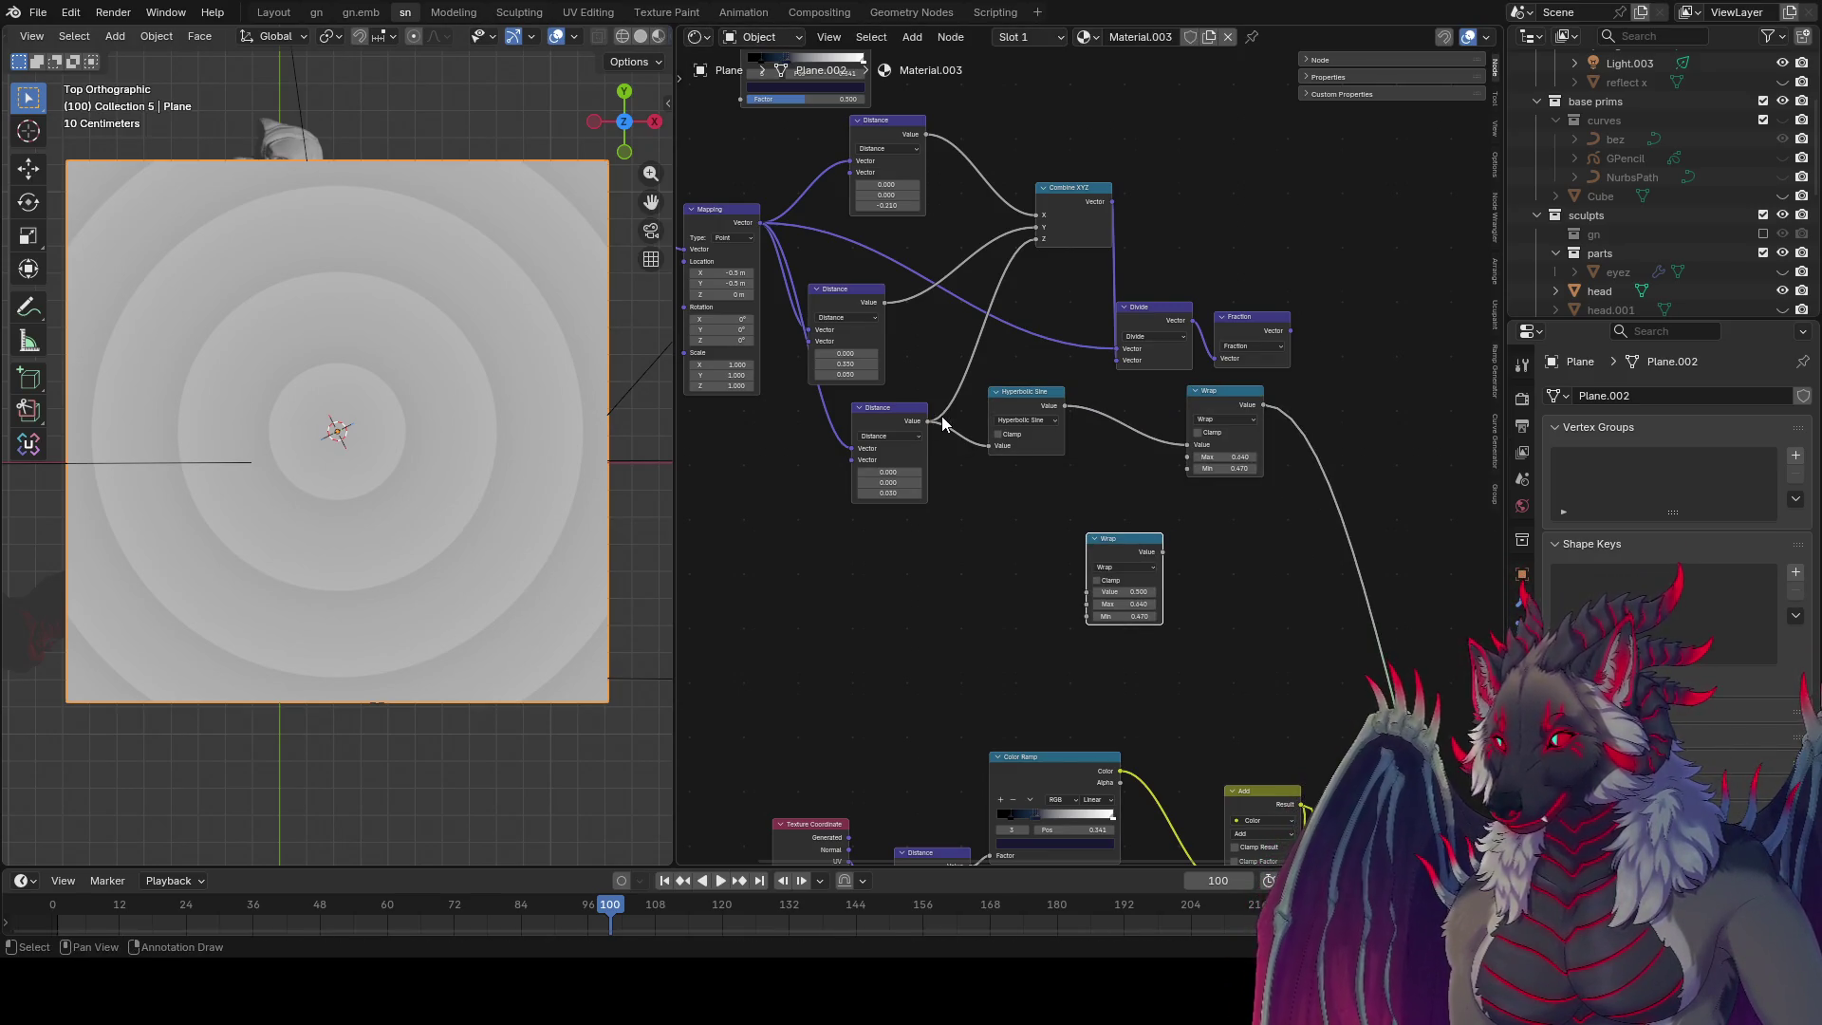
left_click(904, 414)
middle_click_drag(904, 414, 1001, 413)
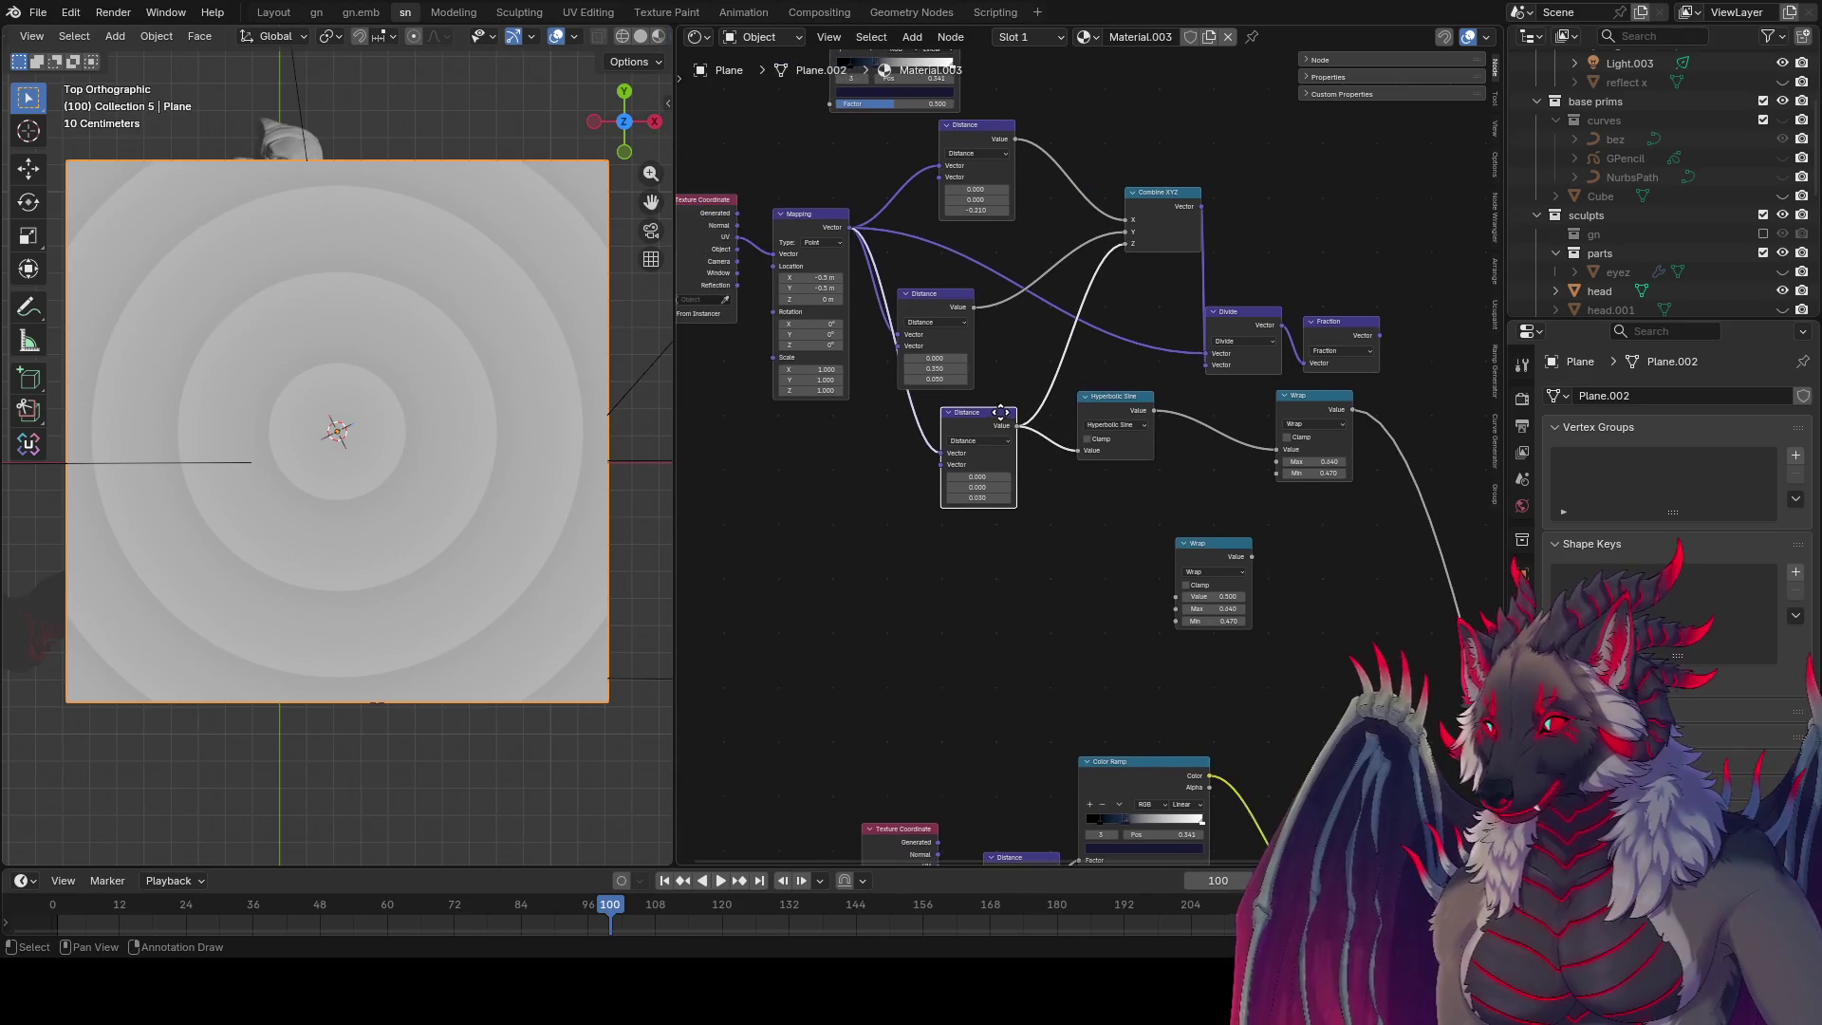
left_click(966, 310, "ctrl+shift")
left_click_drag(973, 307, 1177, 596)
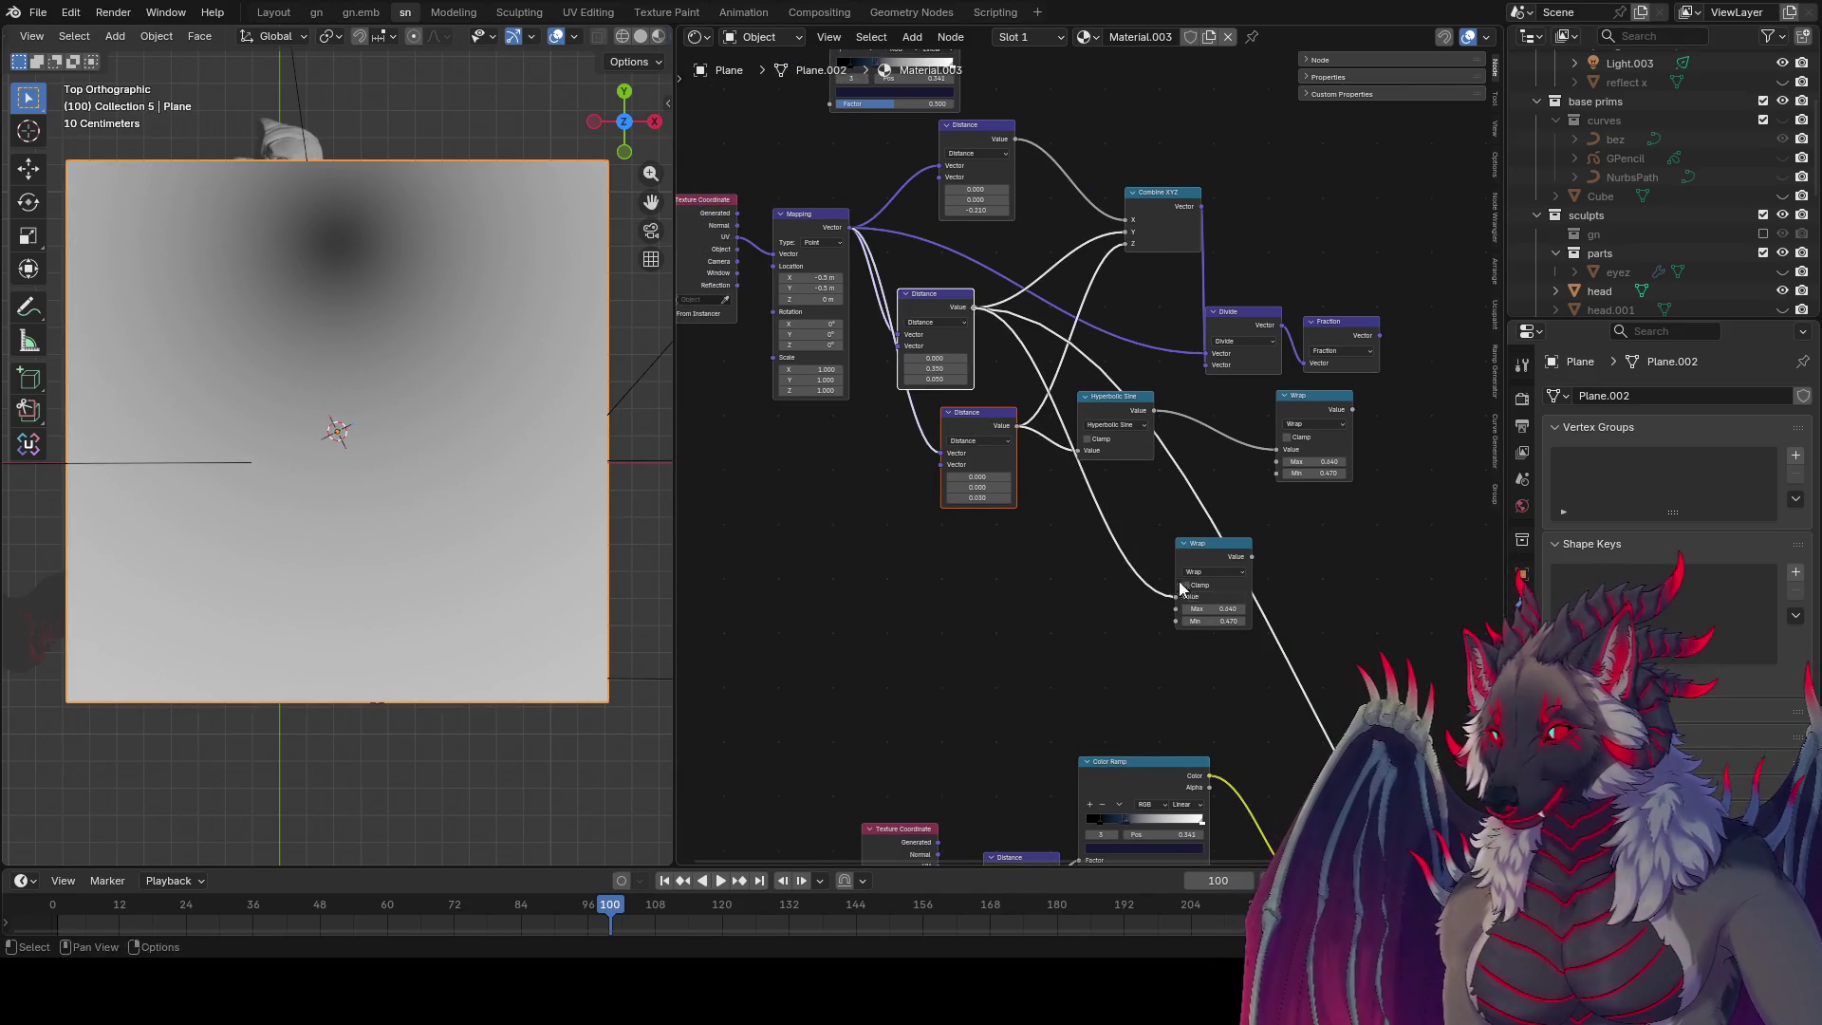
left_click(1234, 553, "ctrl+shift")
Step: Subtract the lower Wrap's result from the upper Wrap with a Math Subtract node
middle_click_drag(1277, 522, 1133, 556)
mouse_move(1209, 443)
left_mouse_down()
mouse_move(1145, 457)
mouse_move(1246, 478)
left_mouse_up()
type("sub")
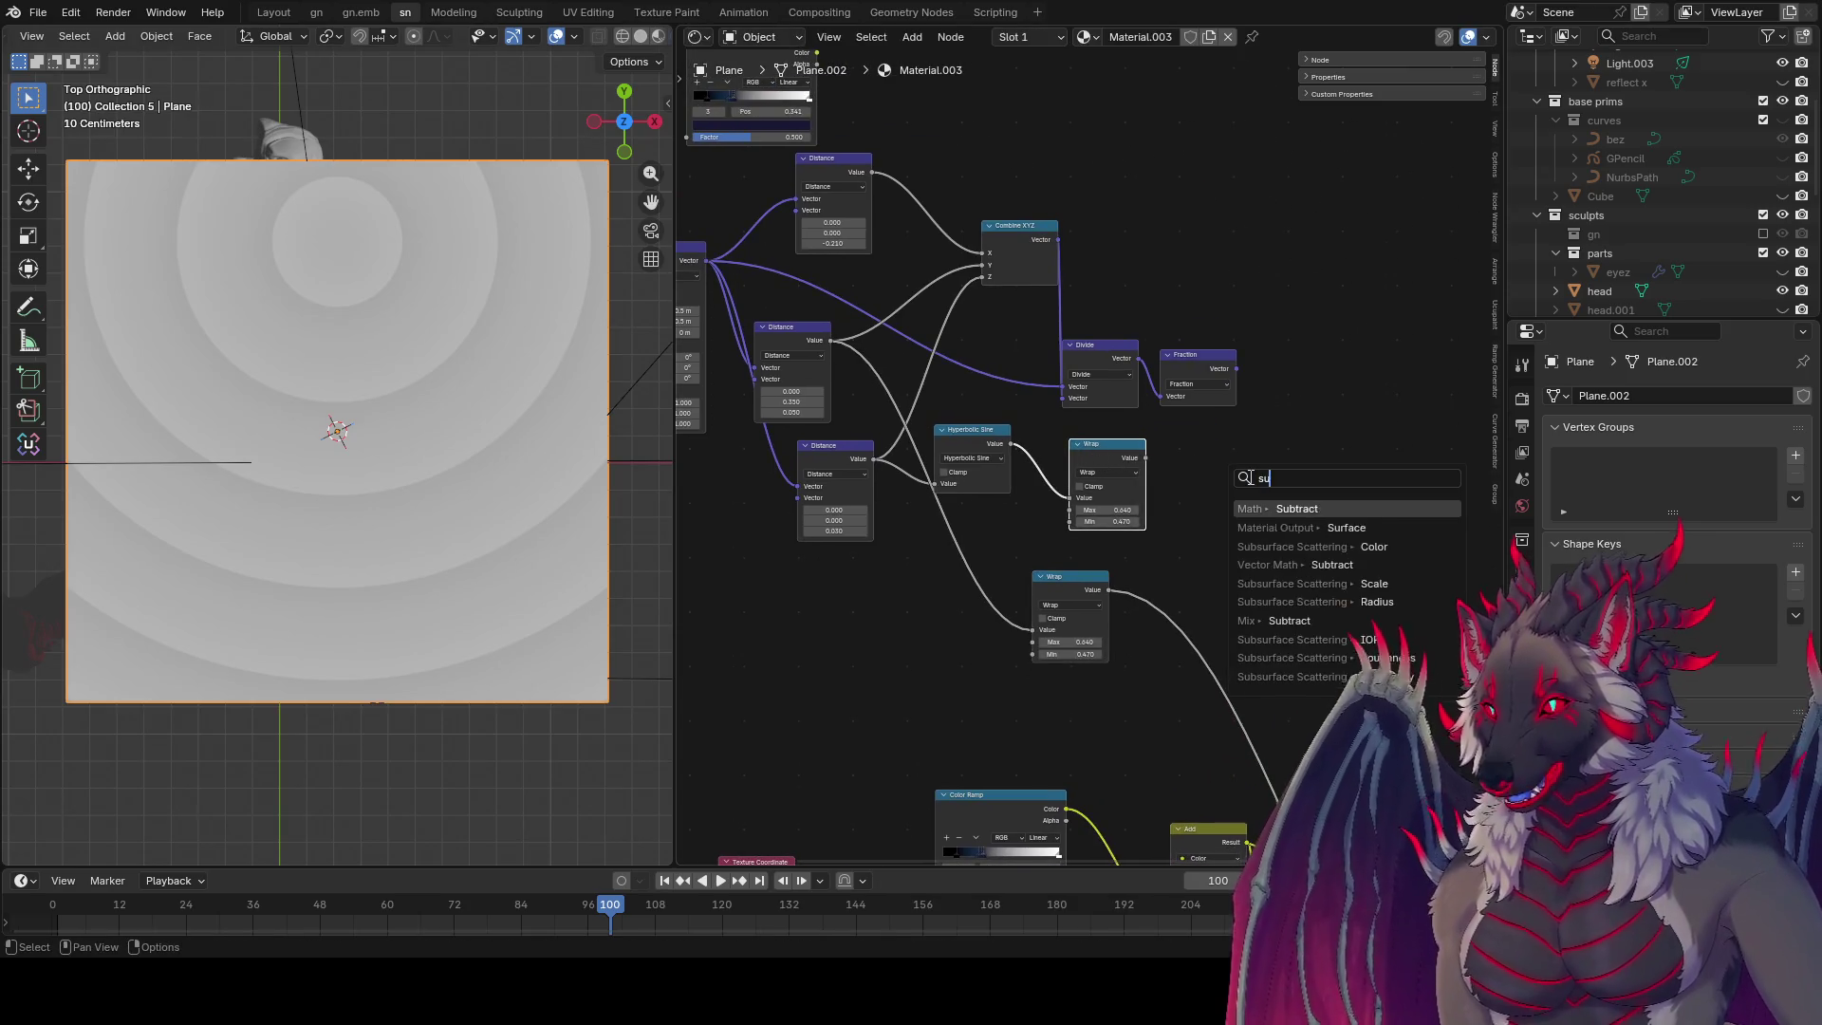
key("Return")
left_click(1249, 476)
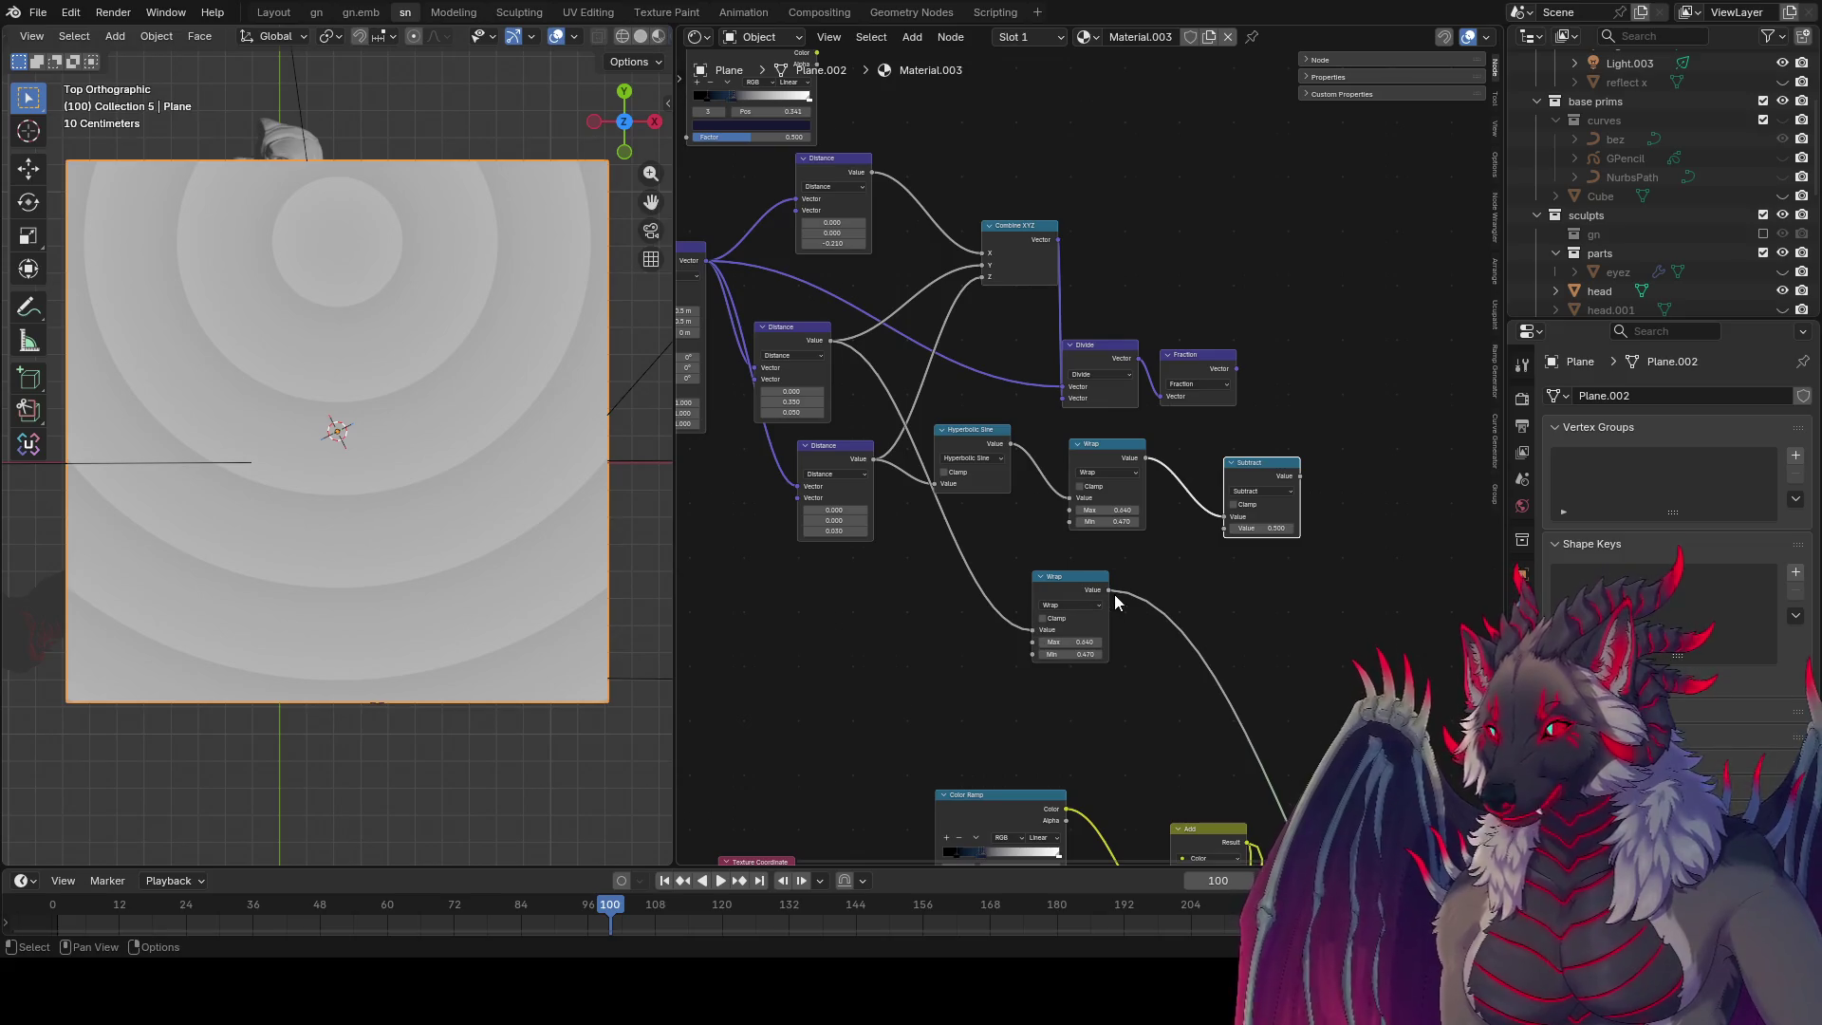
left_click_drag(1109, 590, 1224, 527)
left_click(1276, 479, "ctrl+shift")
middle_click_drag(1315, 520, 1229, 538)
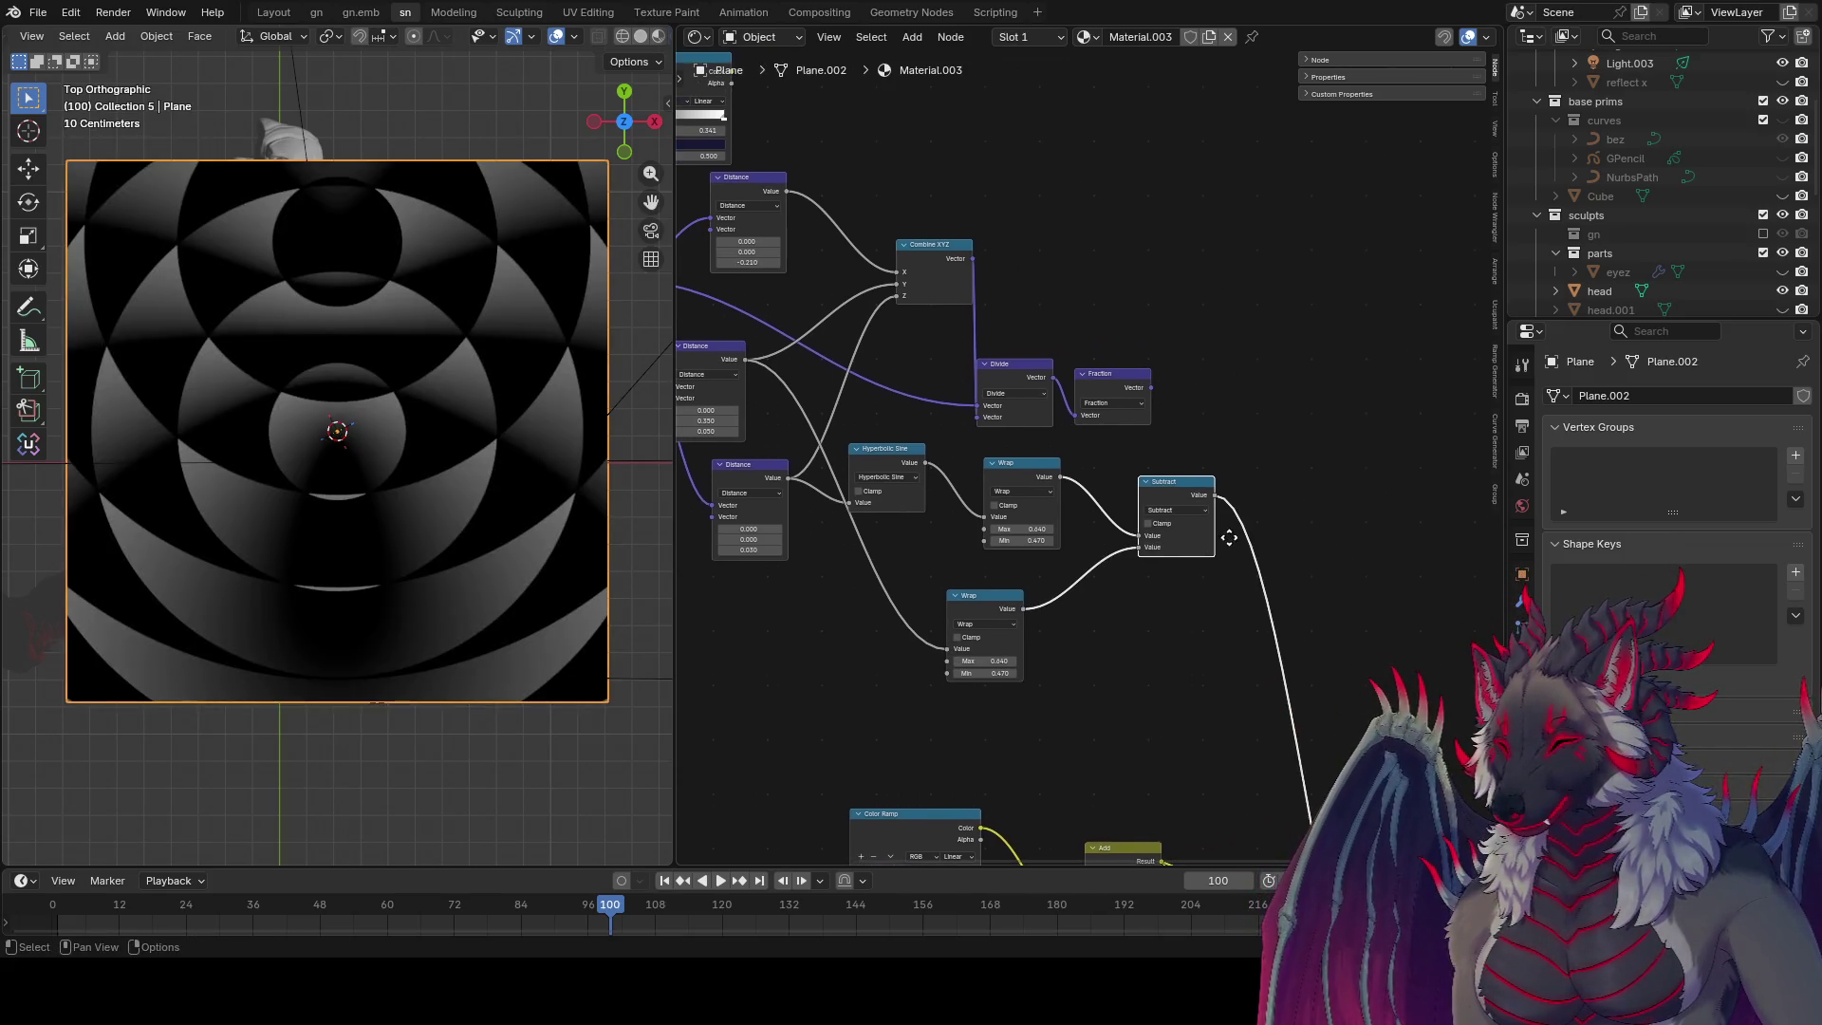
Step: Set the second Wrap's Max to 0.55 and Min to 0.43, then save
mouse_move(987, 660)
left_mouse_down()
mouse_move(944, 661)
mouse_move(1021, 673)
mouse_move(982, 673)
left_mouse_up()
middle_click_drag(1022, 669, 945, 702)
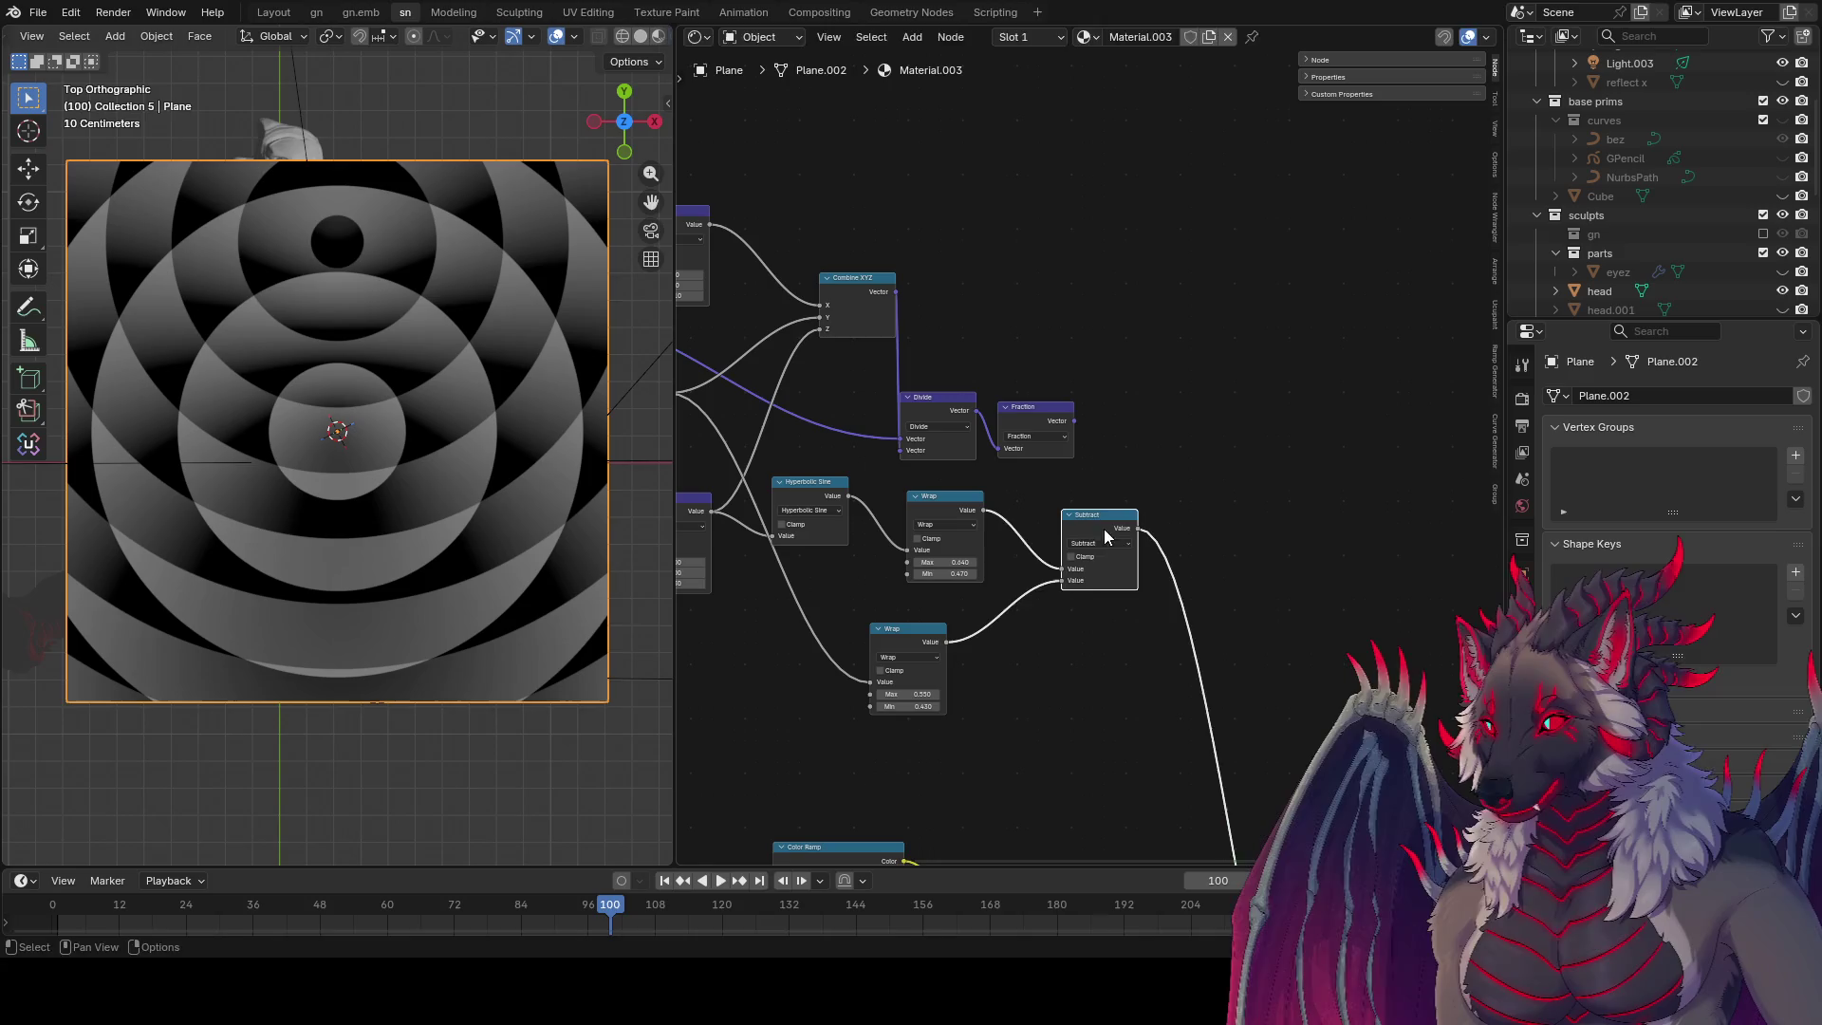
middle_click_drag(1222, 548, 1082, 470)
key("ctrl+s")
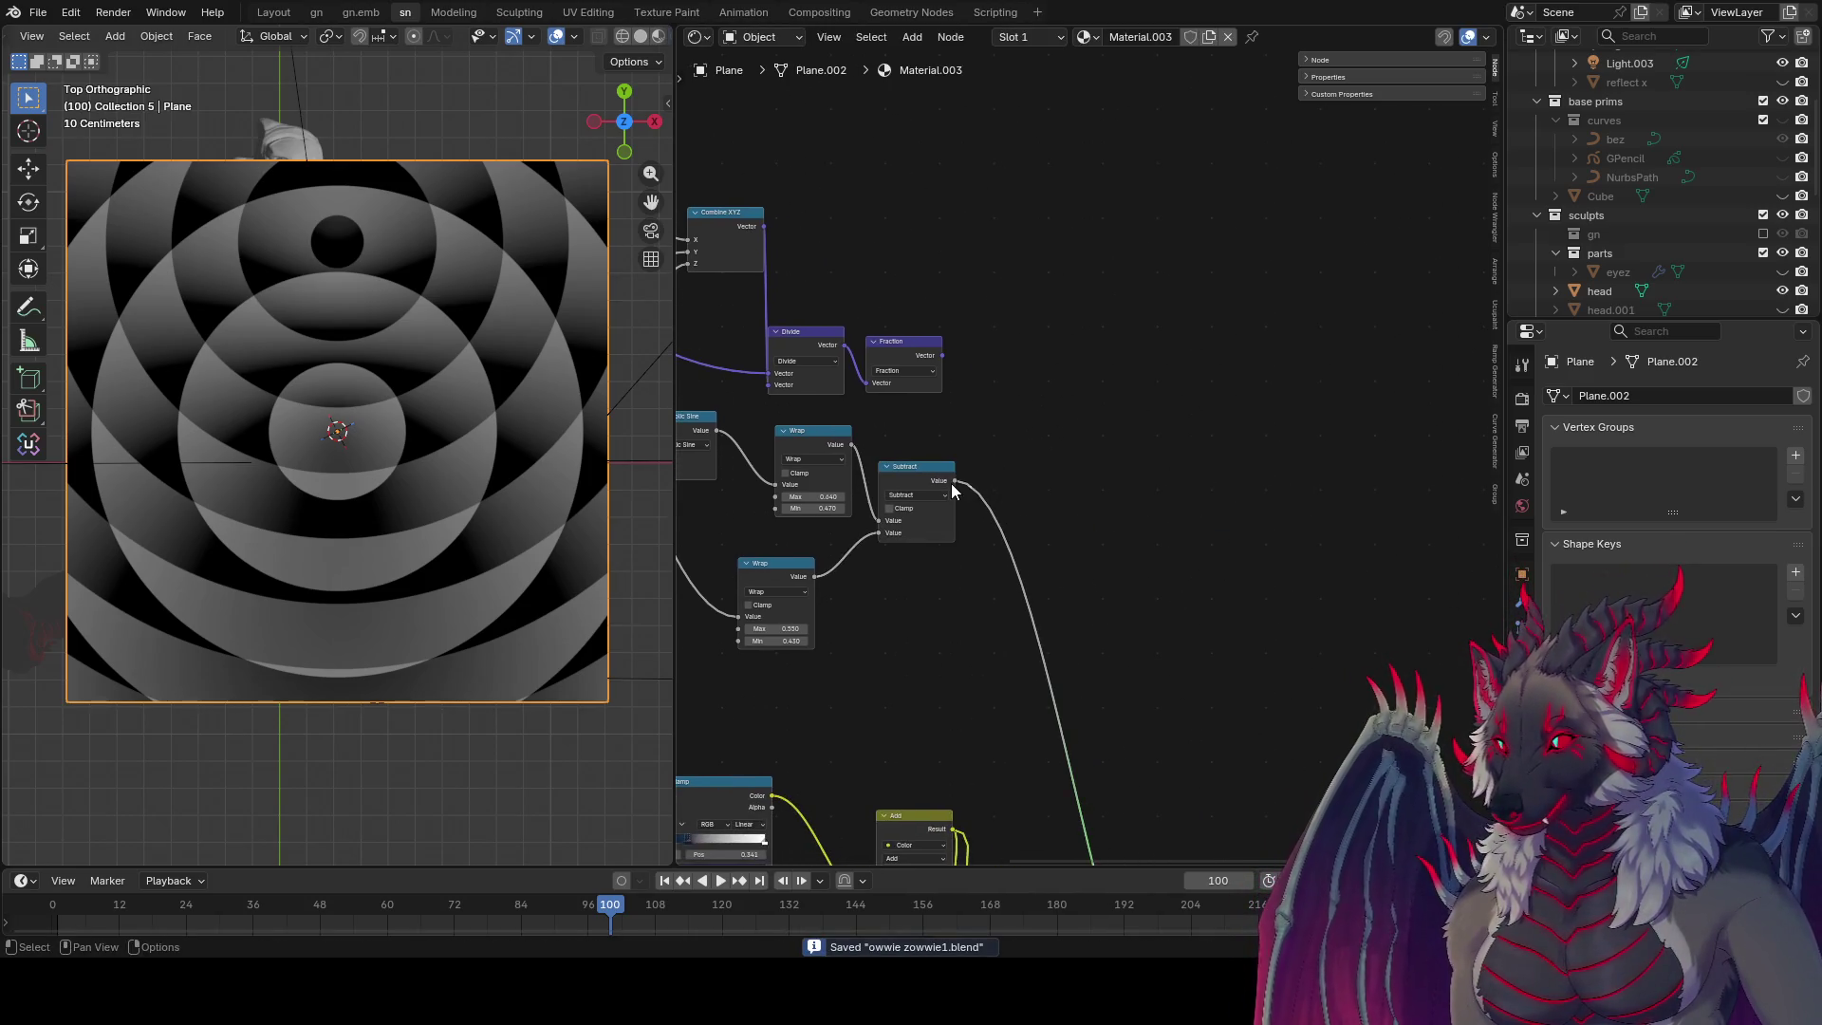
Step: Add a Noise Texture node driven by the Subtract output and save
left_click_drag(953, 481, 1070, 474)
type("blur")
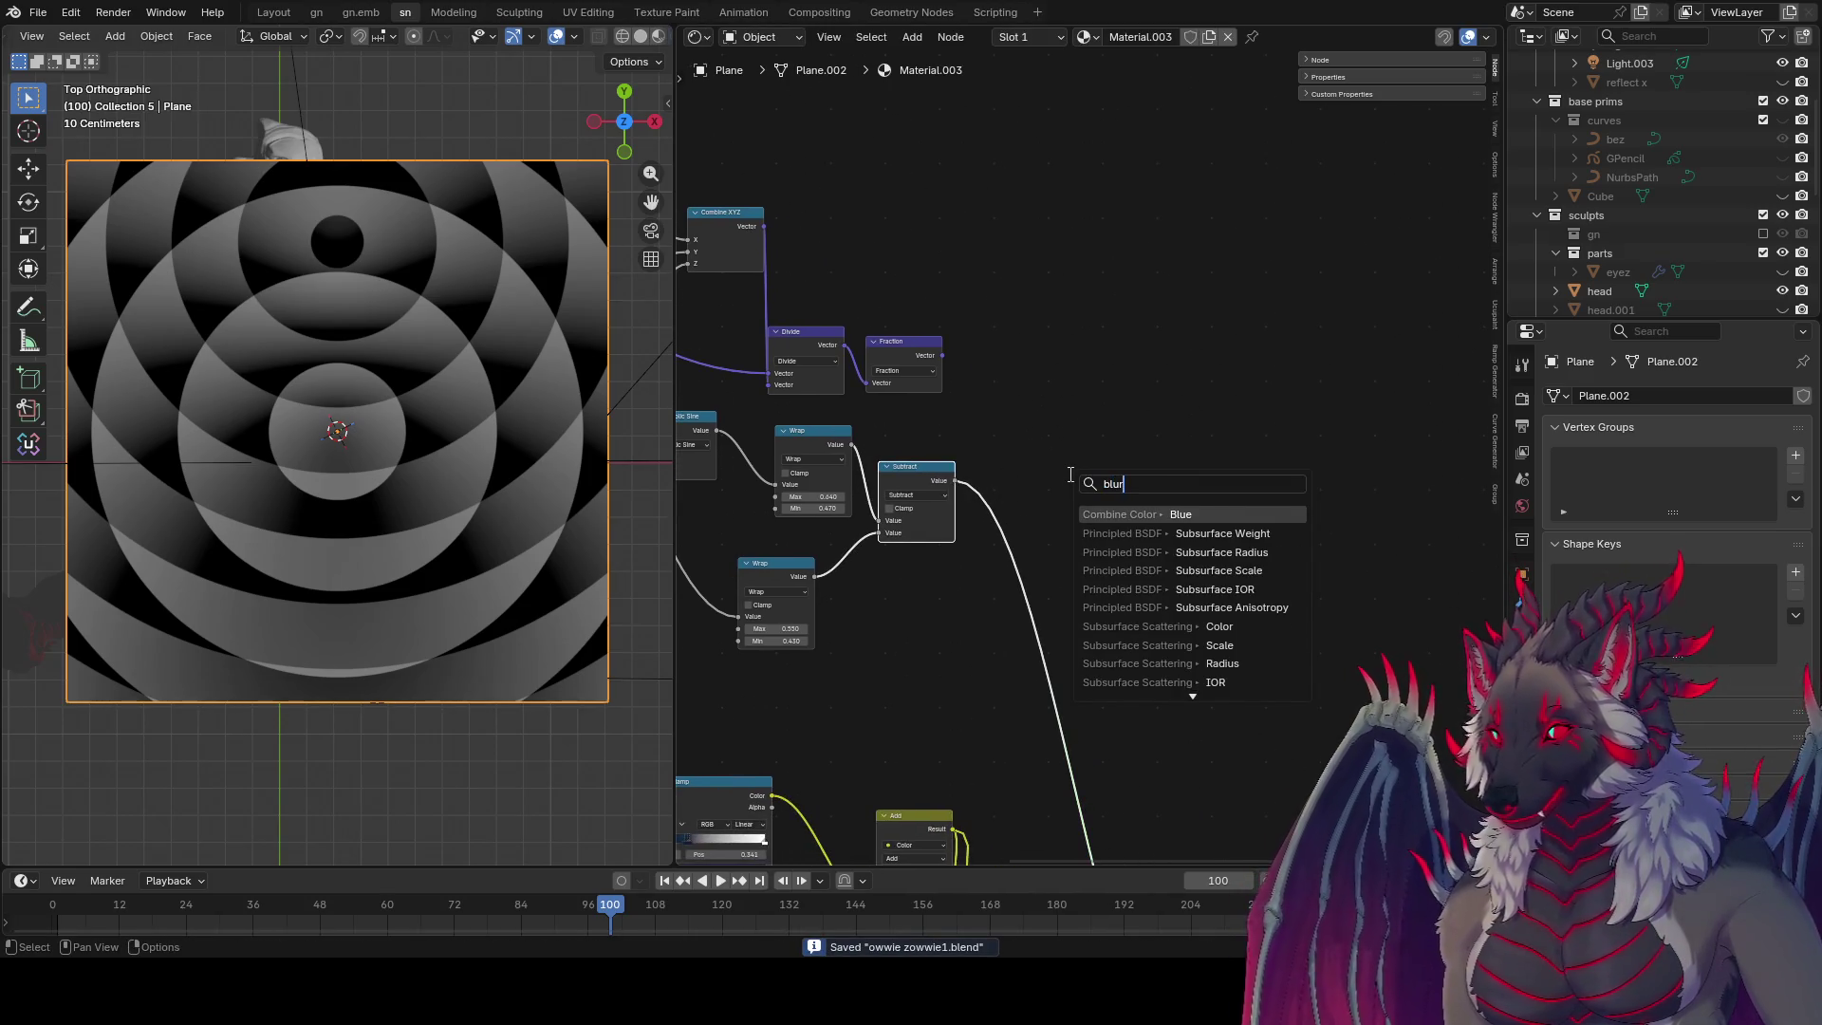
key("BackSpace")
key("BackSpace")
key("BackSpace")
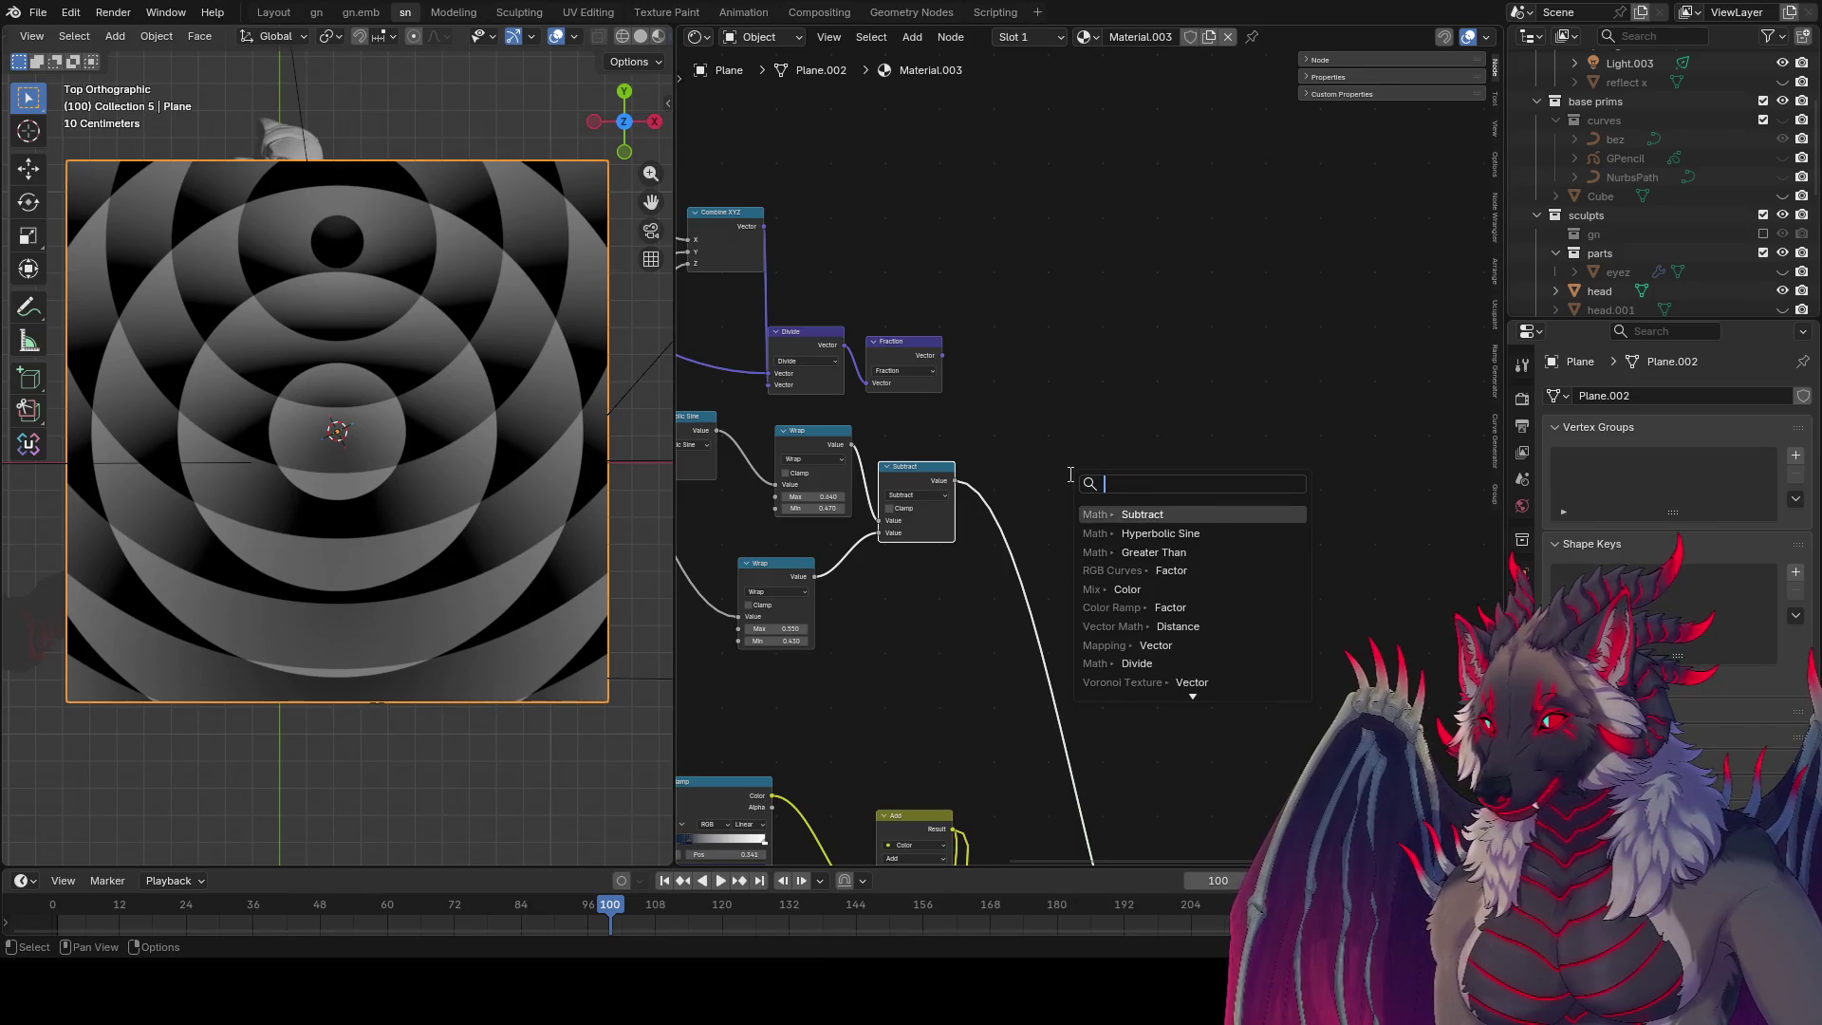
type("noise")
key("Return")
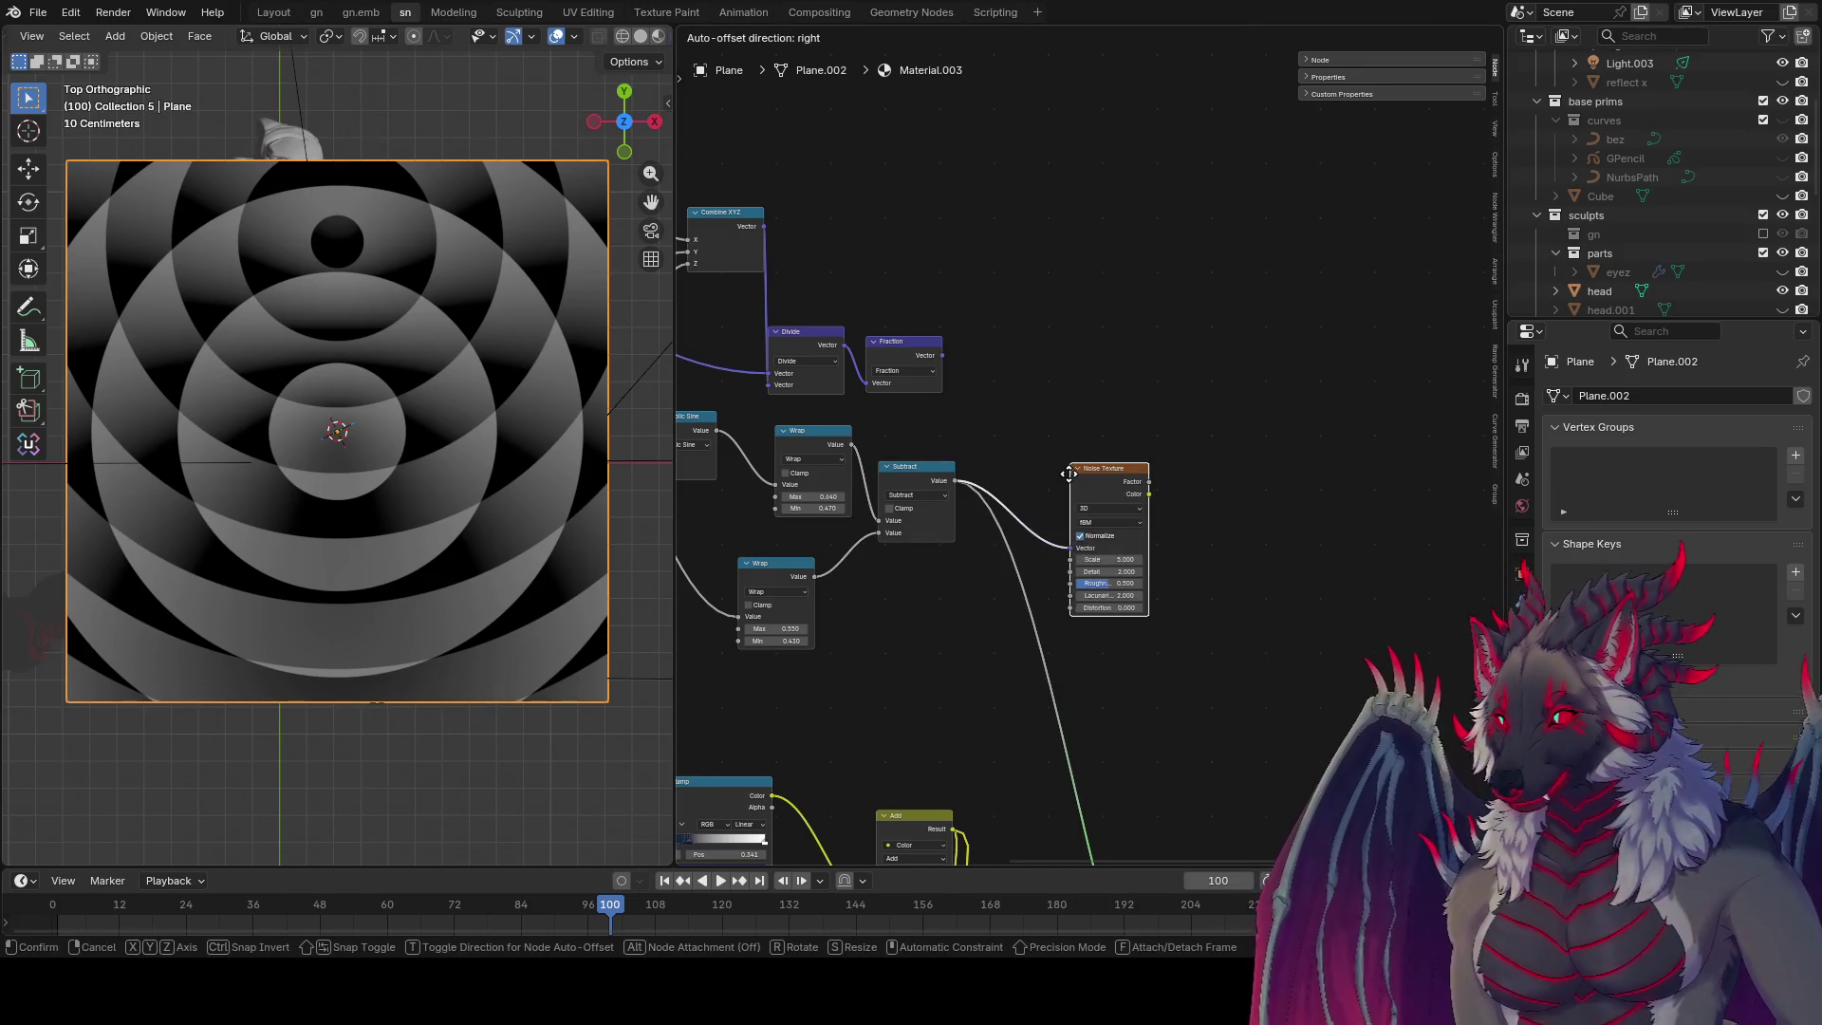
left_click(1108, 415)
key("ctrl+s")
left_click_drag(1109, 414, 1137, 304)
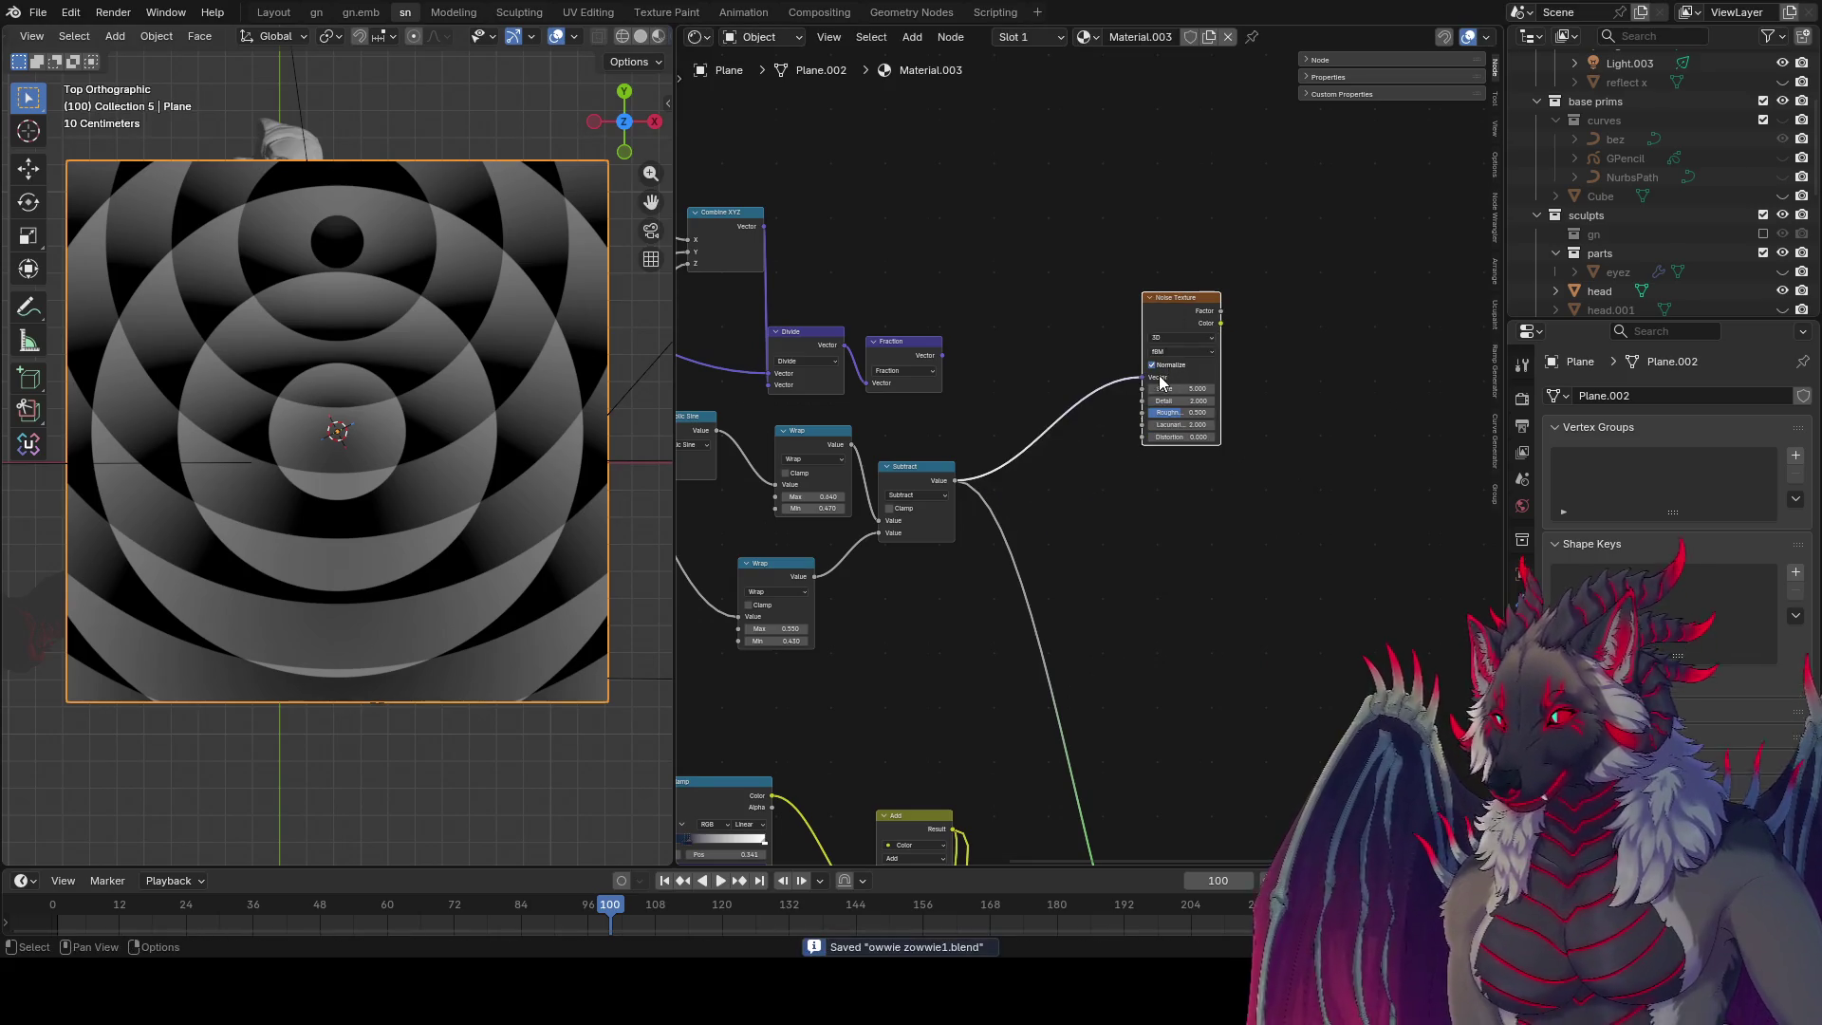
Step: Add a separate, unconnected White Noise Texture node to the tree
scroll(1319, 520, "up", 3)
scroll(1319, 520, "right", 2)
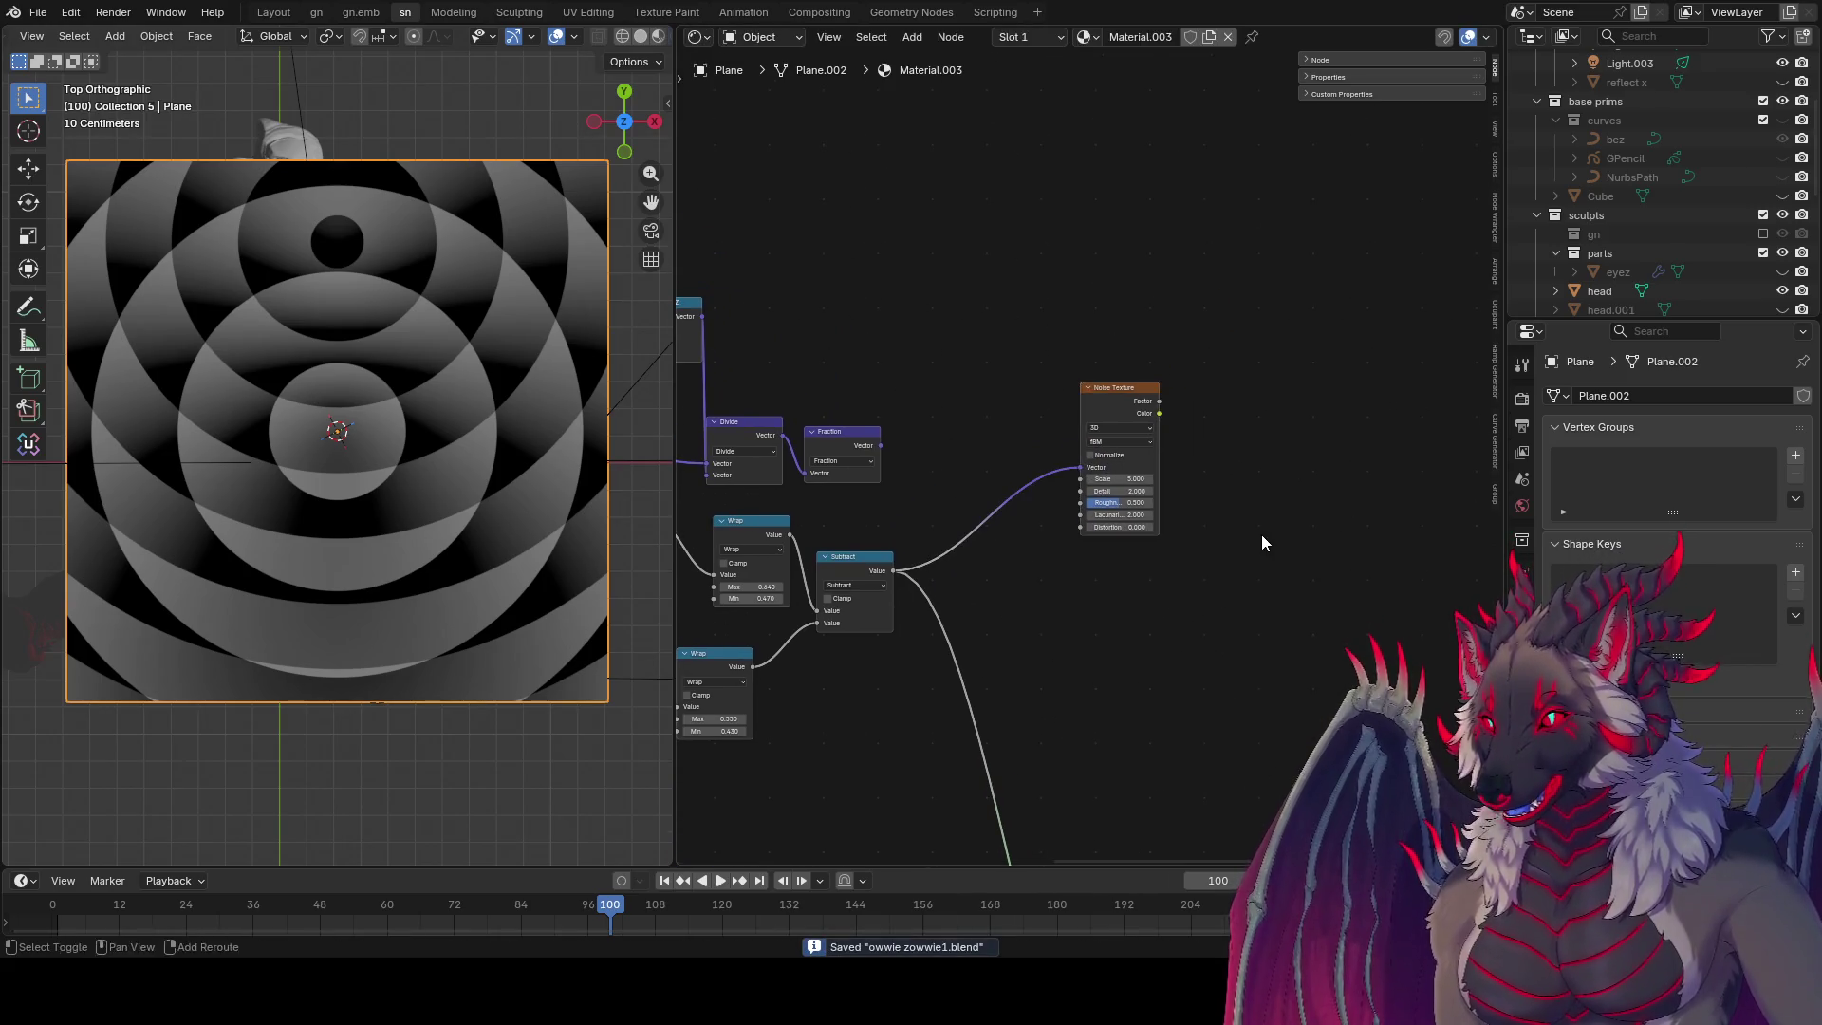
key("shift+a")
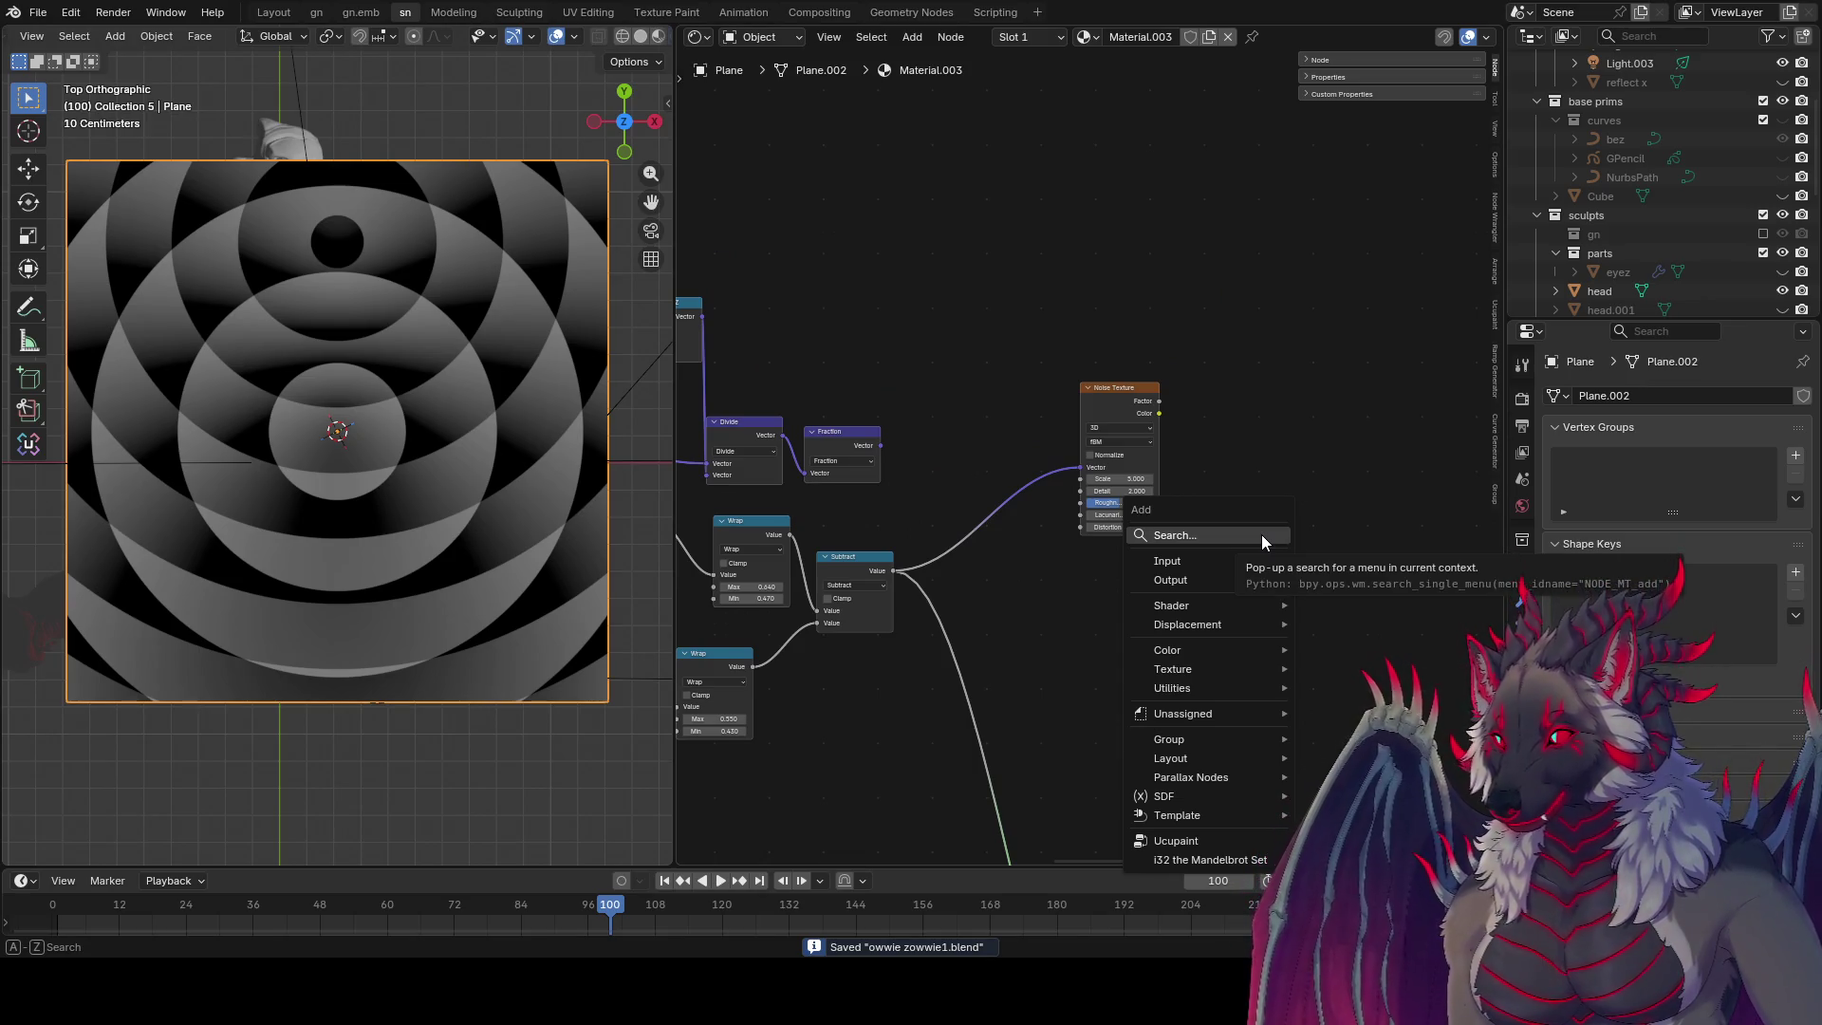
type("b")
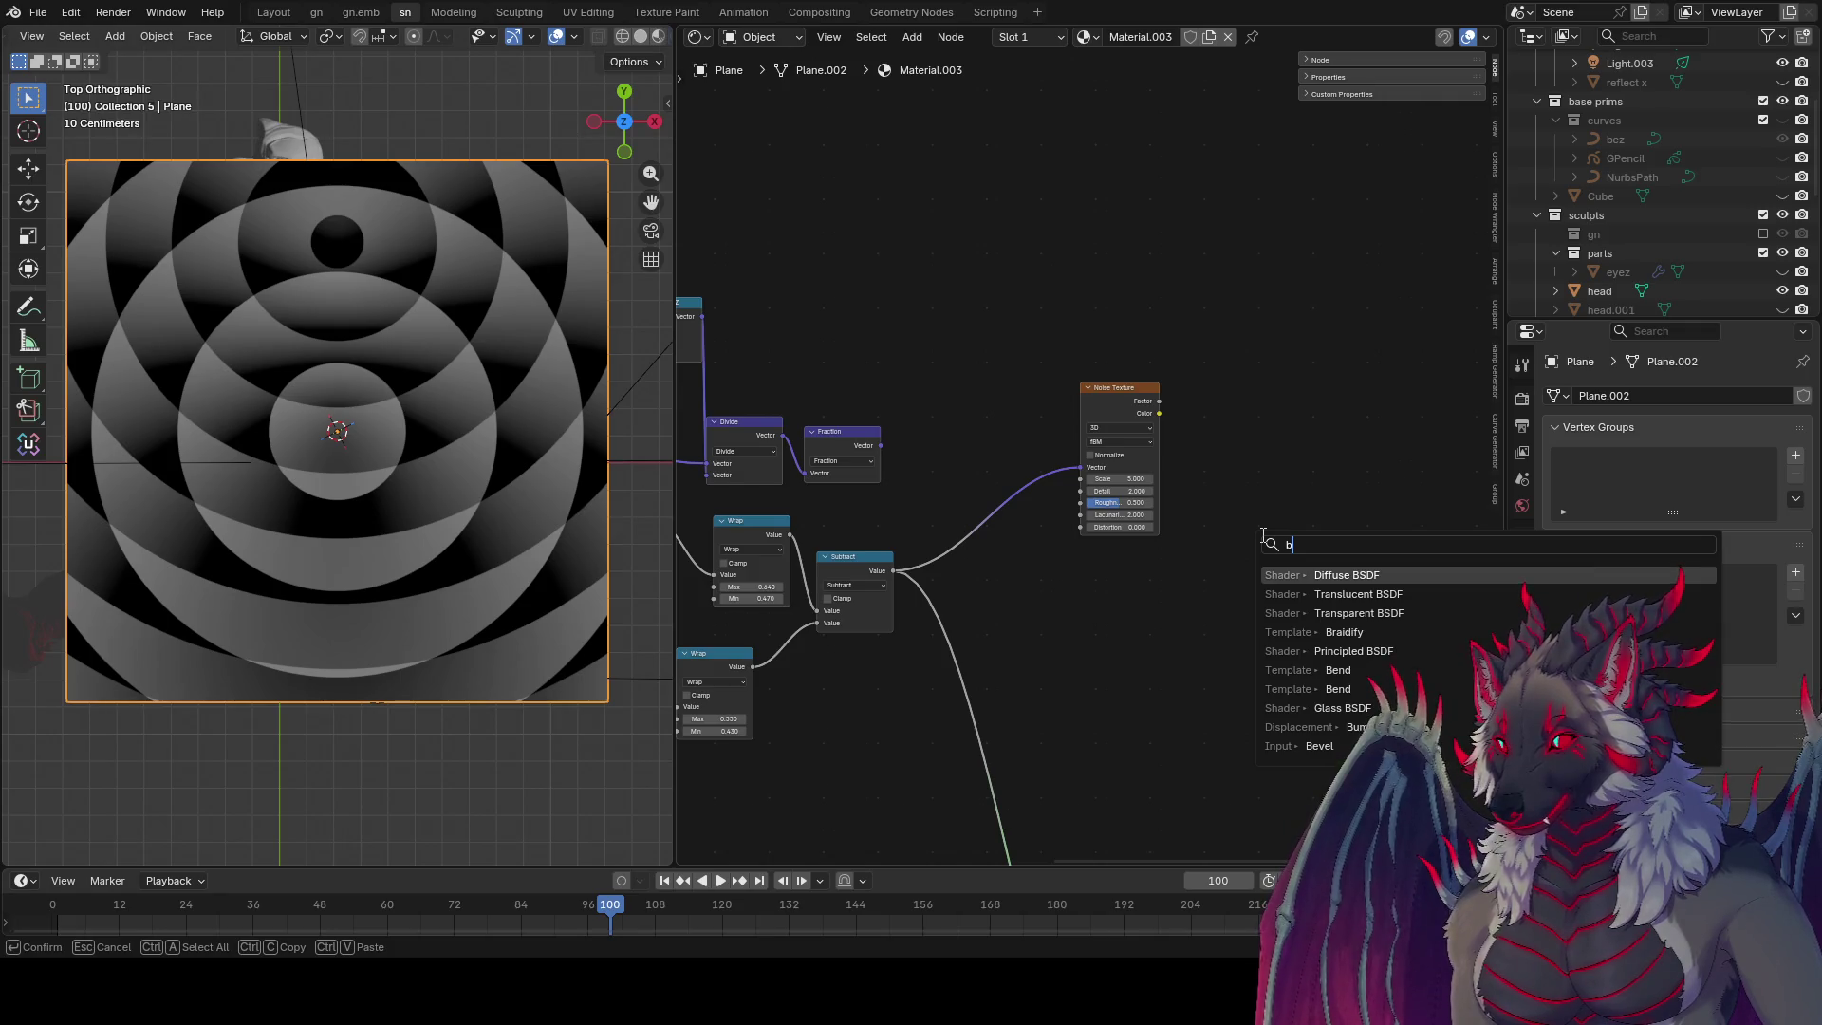
key("BackSpace")
type("wh")
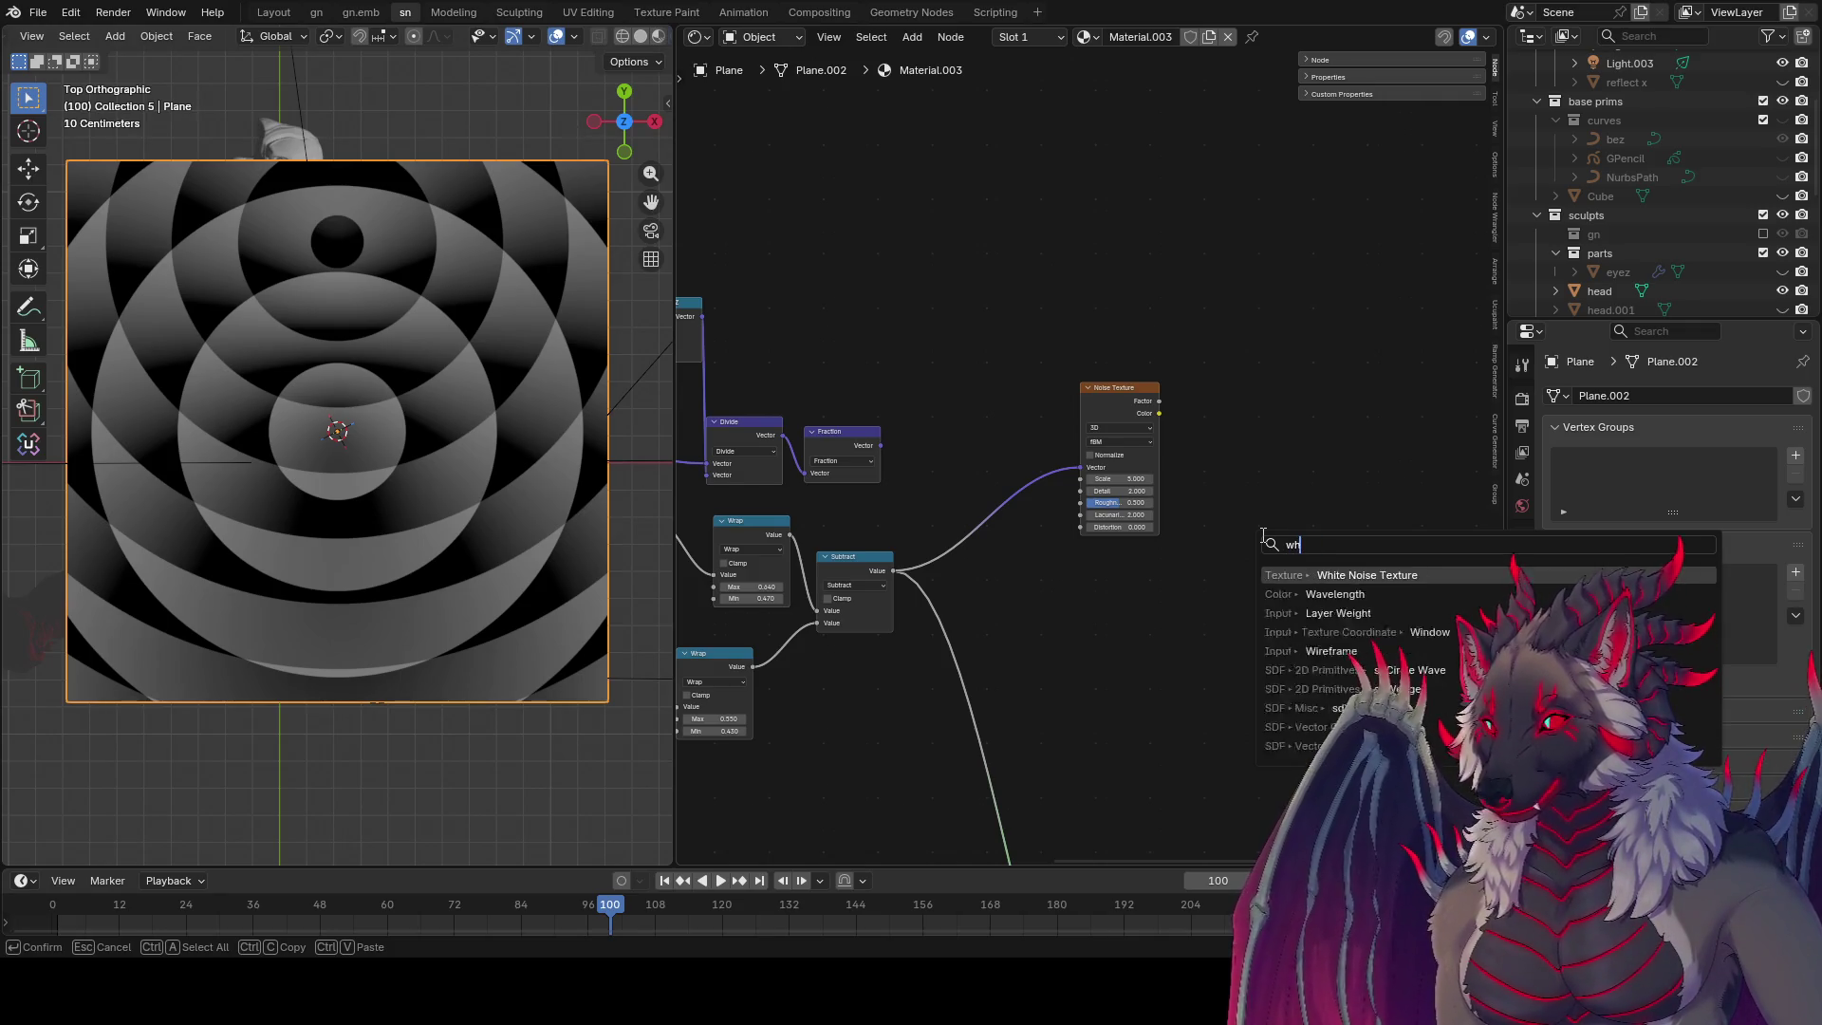
type("ite")
key("Return")
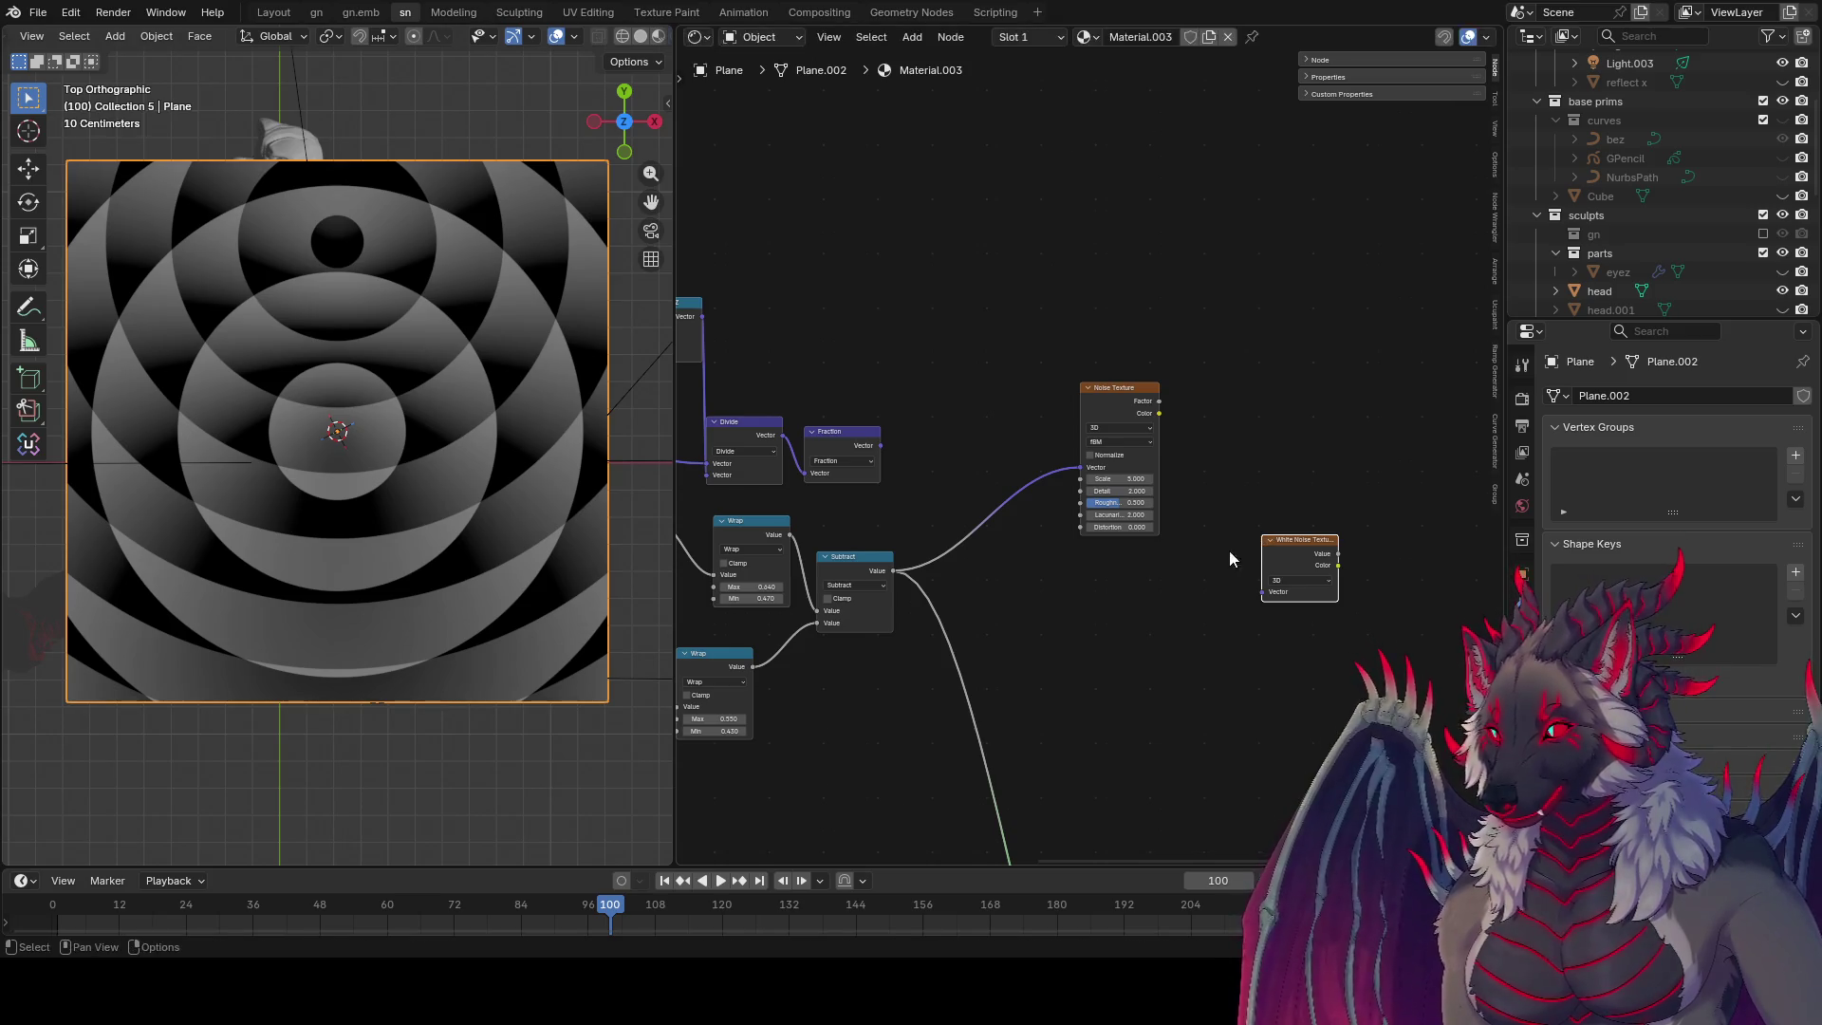
Step: Arrange the noise nodes, set the White Noise Texture to 2D, and save
key("Escape")
left_click_drag(1120, 384, 1327, 427)
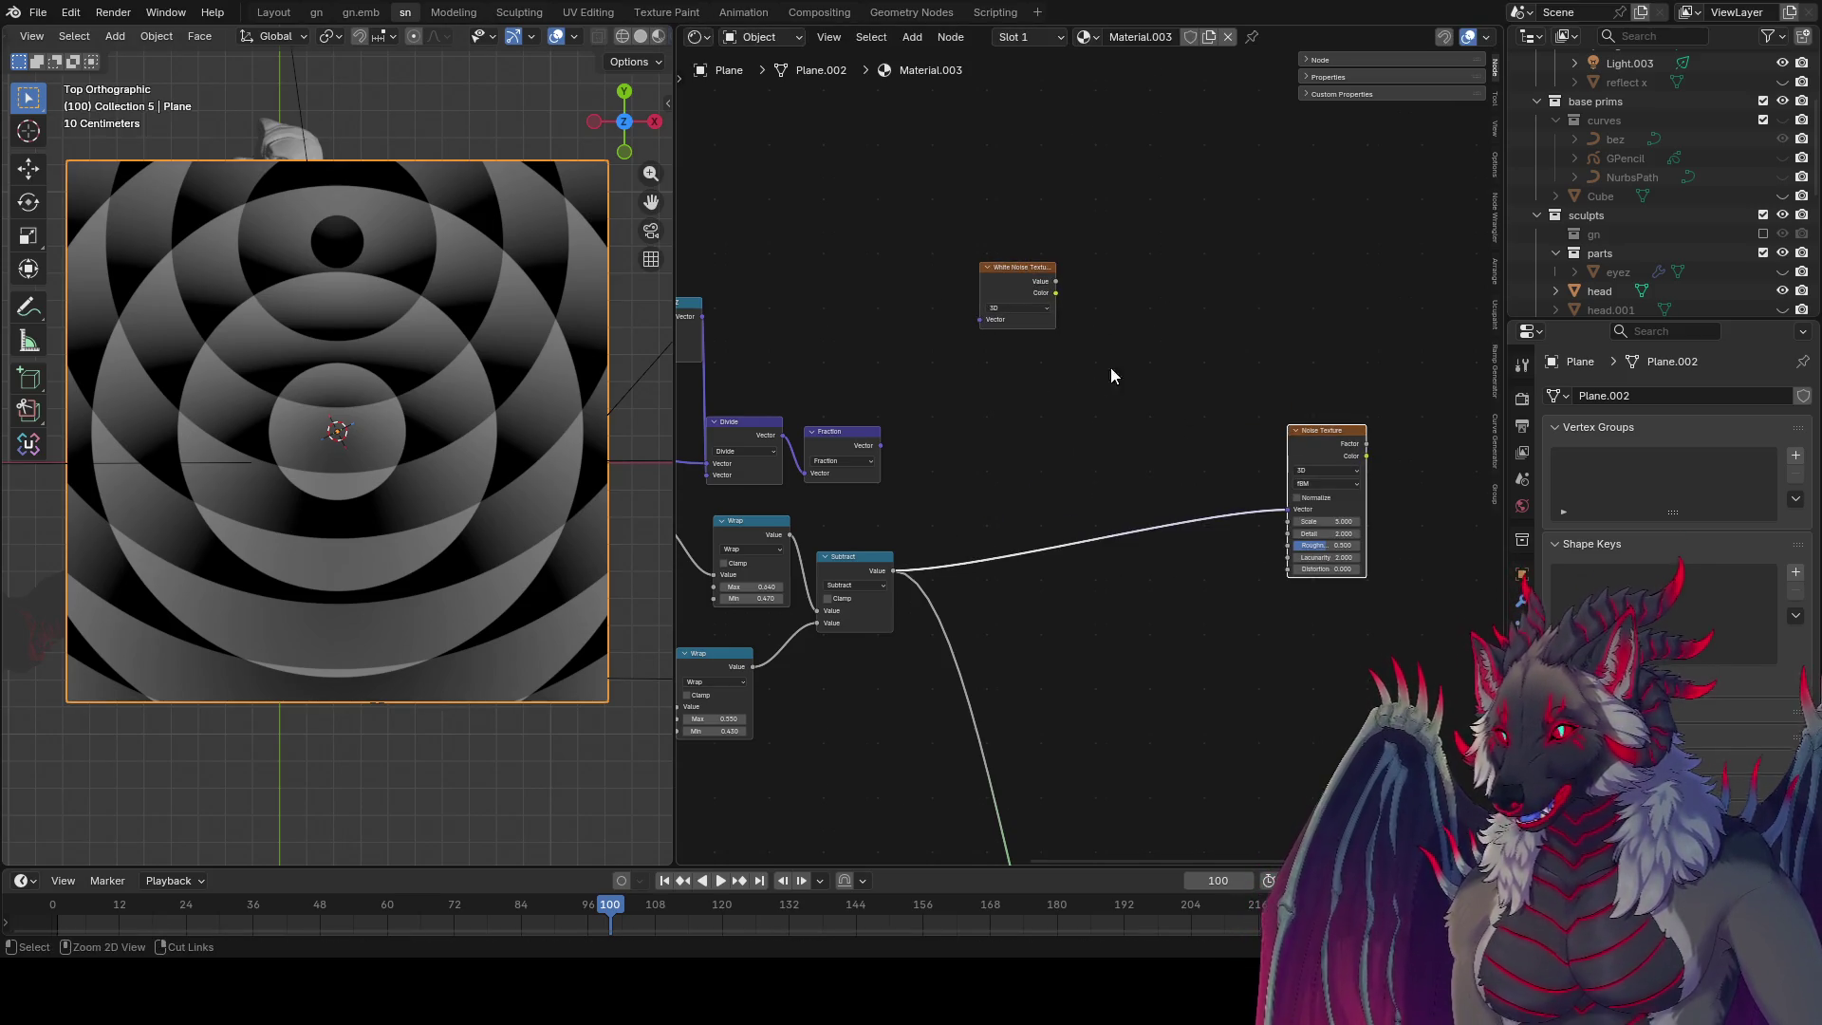
key("ctrl+s")
left_click_drag(1017, 318, 1070, 396)
left_click(1078, 424)
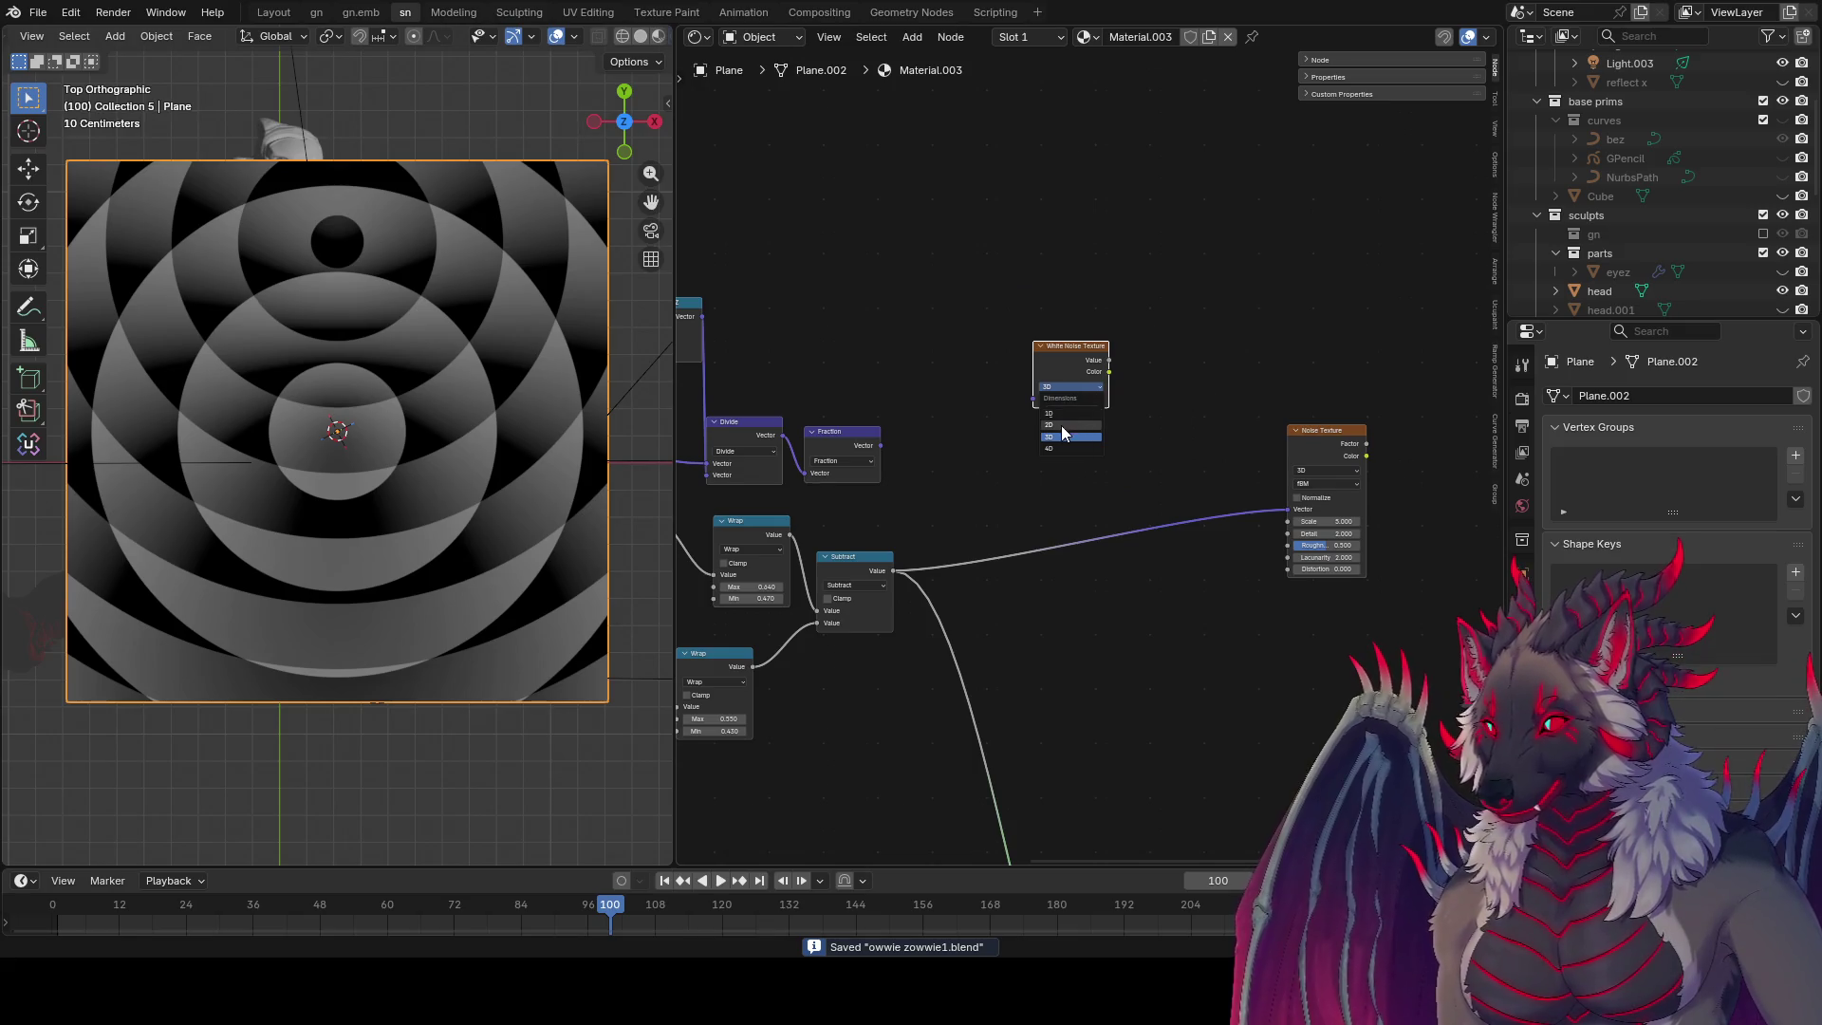
mouse_move(1127, 480)
middle_mouse_down()
mouse_move(1208, 459)
mouse_move(1126, 481)
middle_mouse_up()
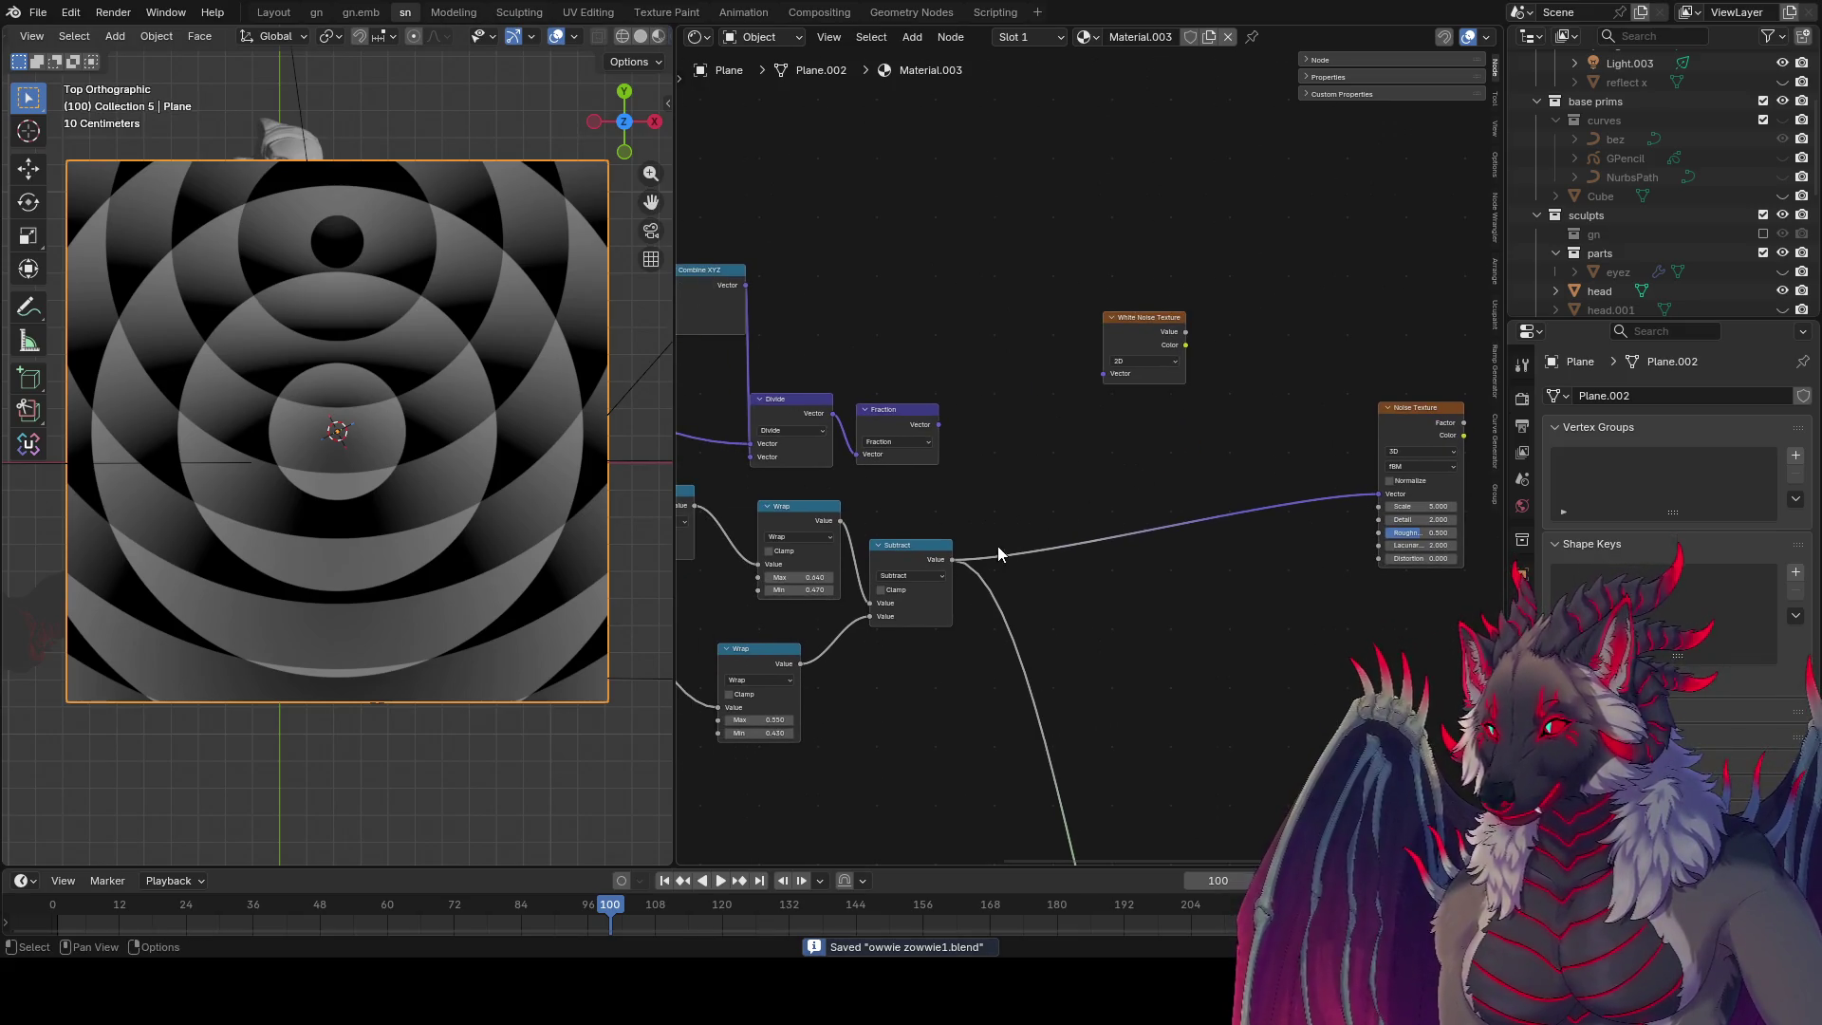
left_click(972, 553)
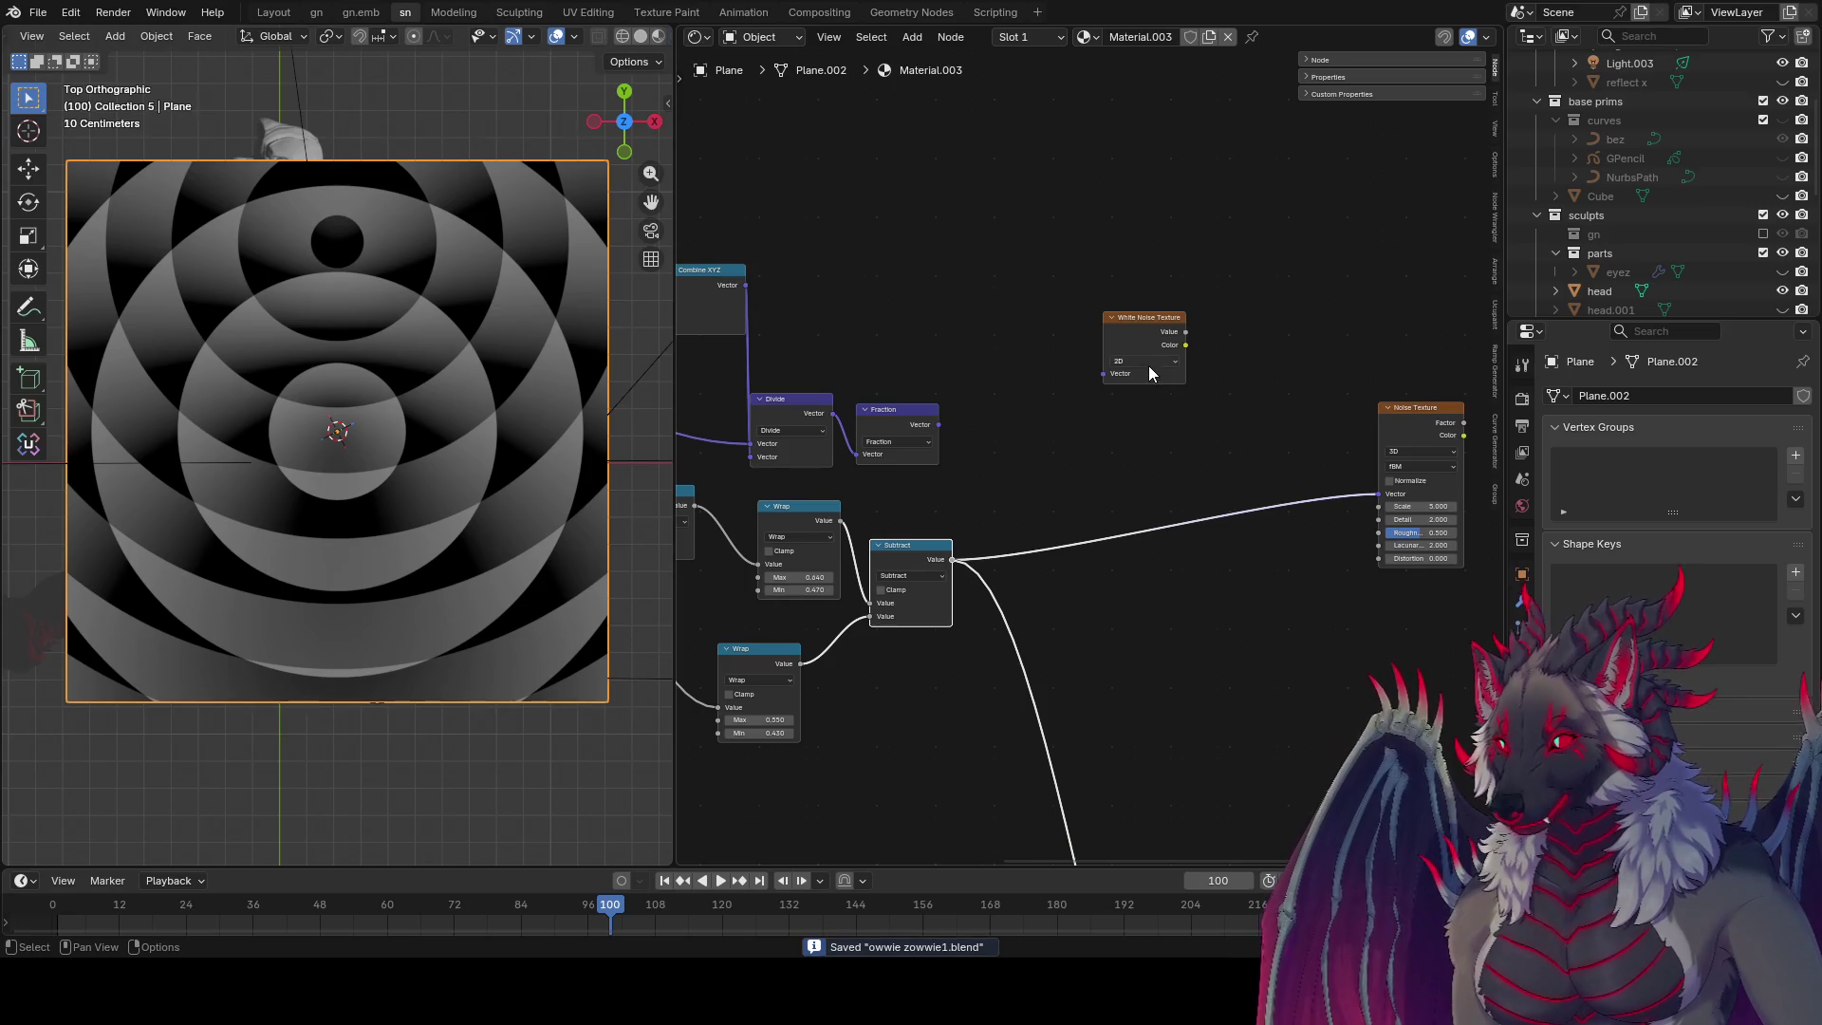
left_click_drag(1148, 372, 1120, 375)
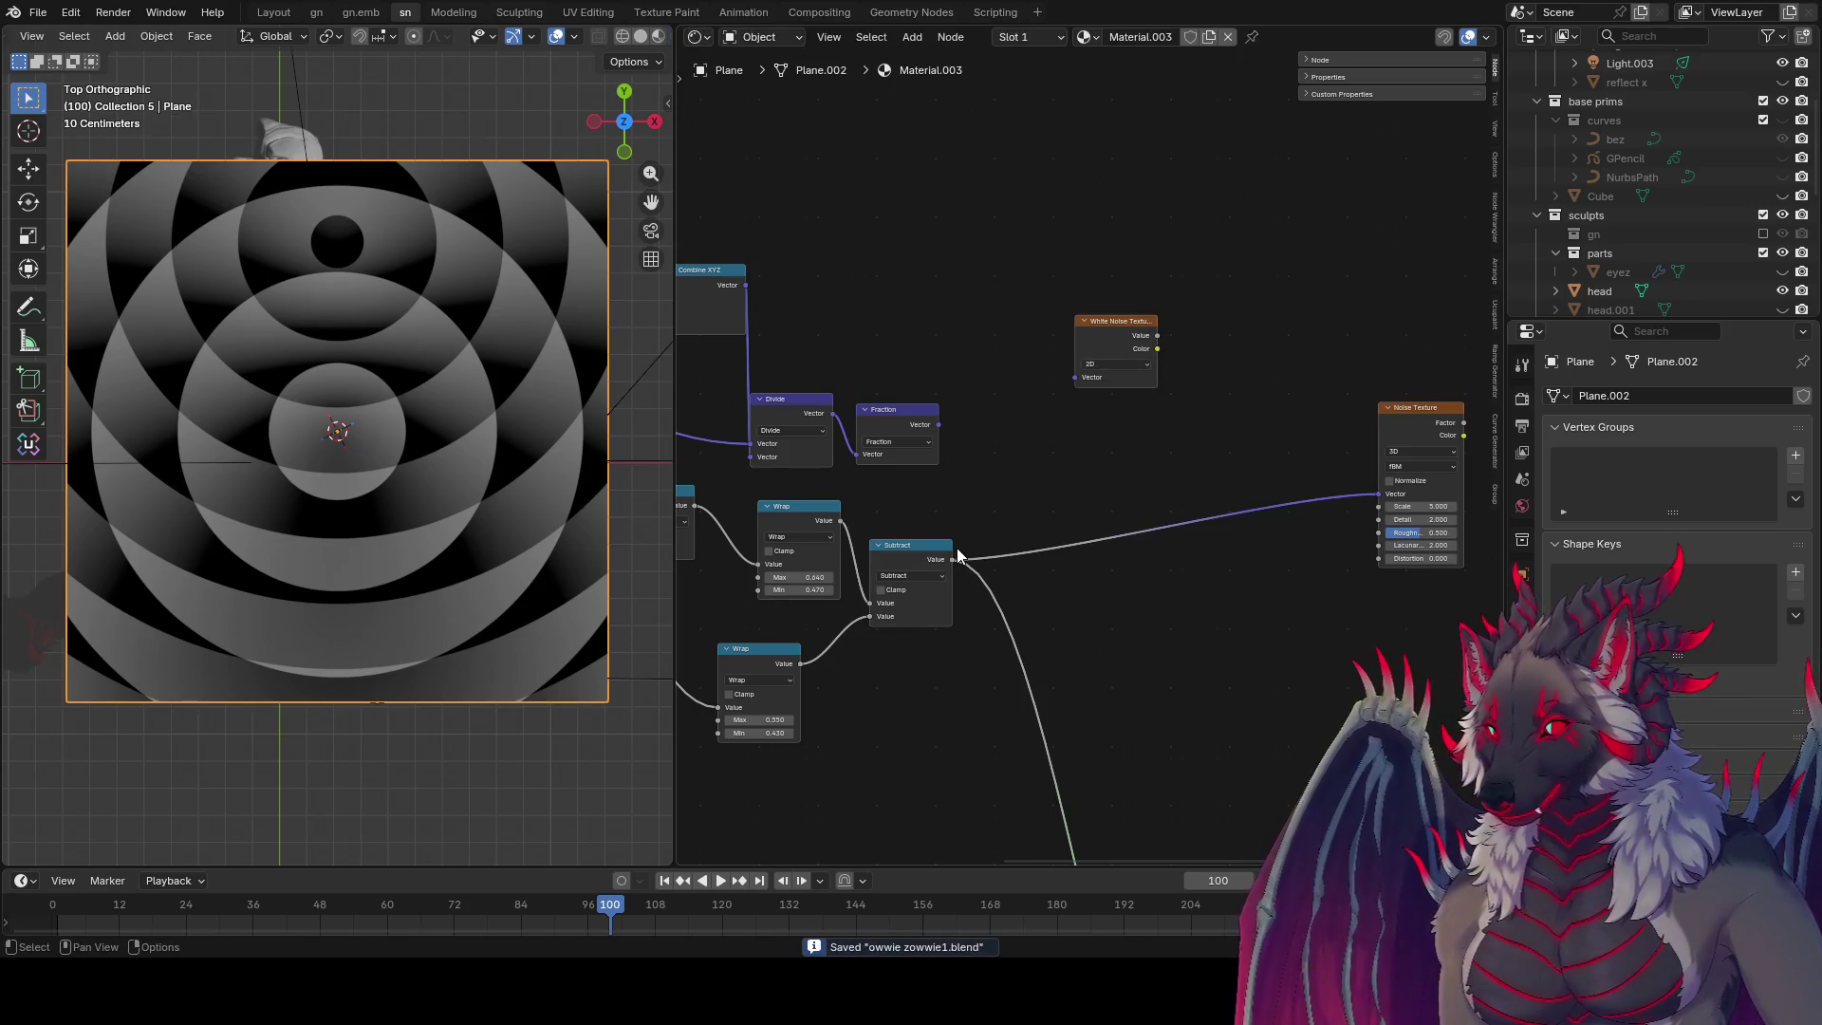
Step: Multiply the Subtract output by the White Noise Value
left_click_drag(959, 556, 1249, 371)
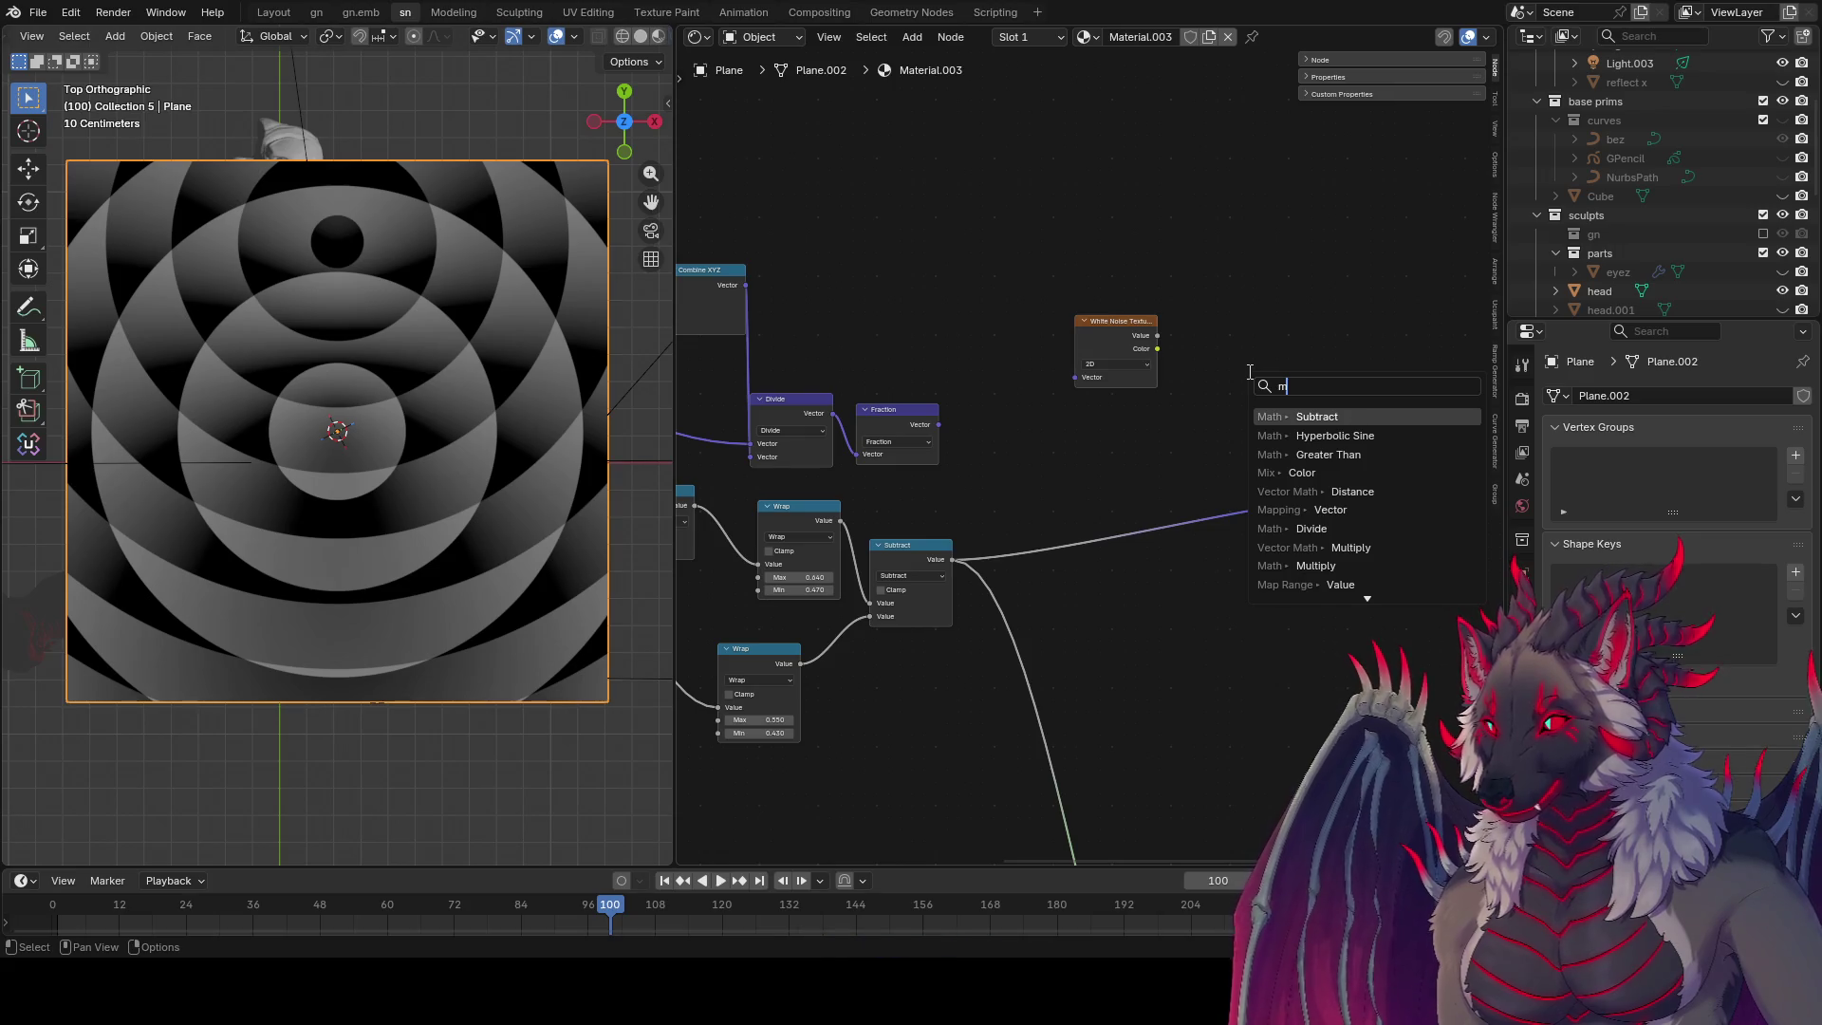
type("ult")
key("Return")
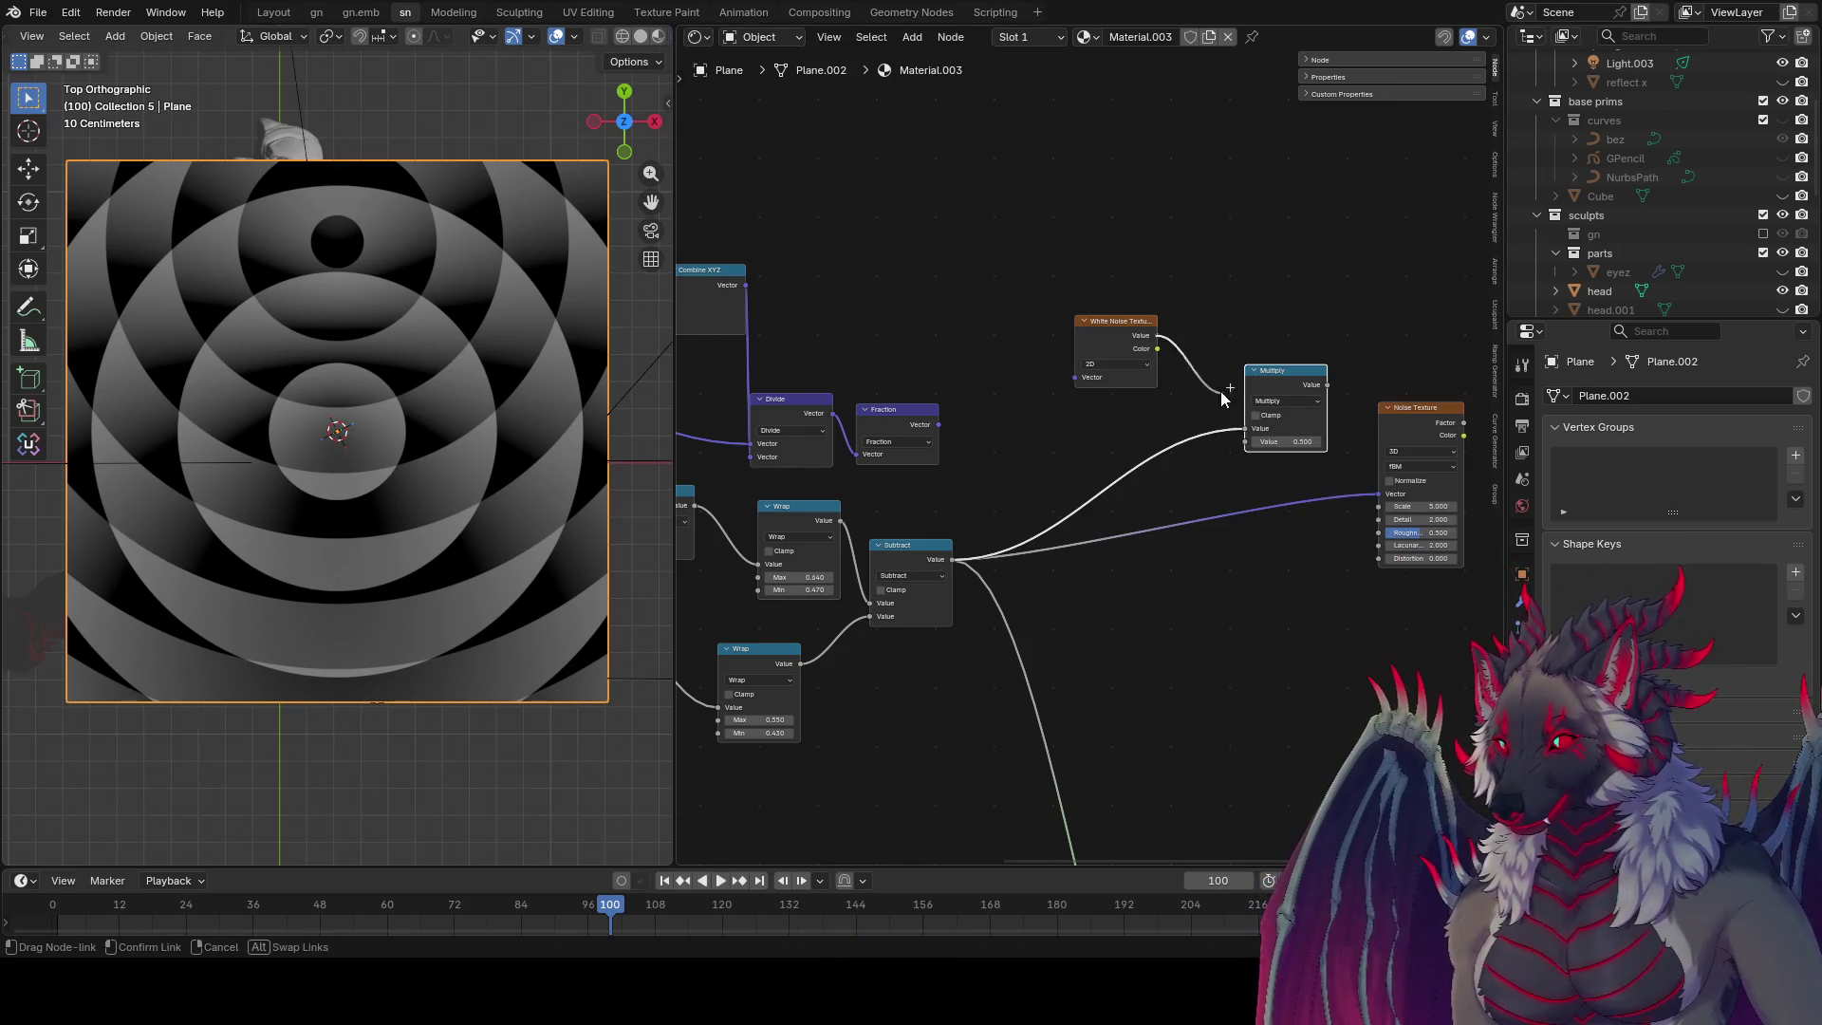
left_click_drag(1157, 335, 1245, 441)
left_click(1291, 418, "ctrl+shift")
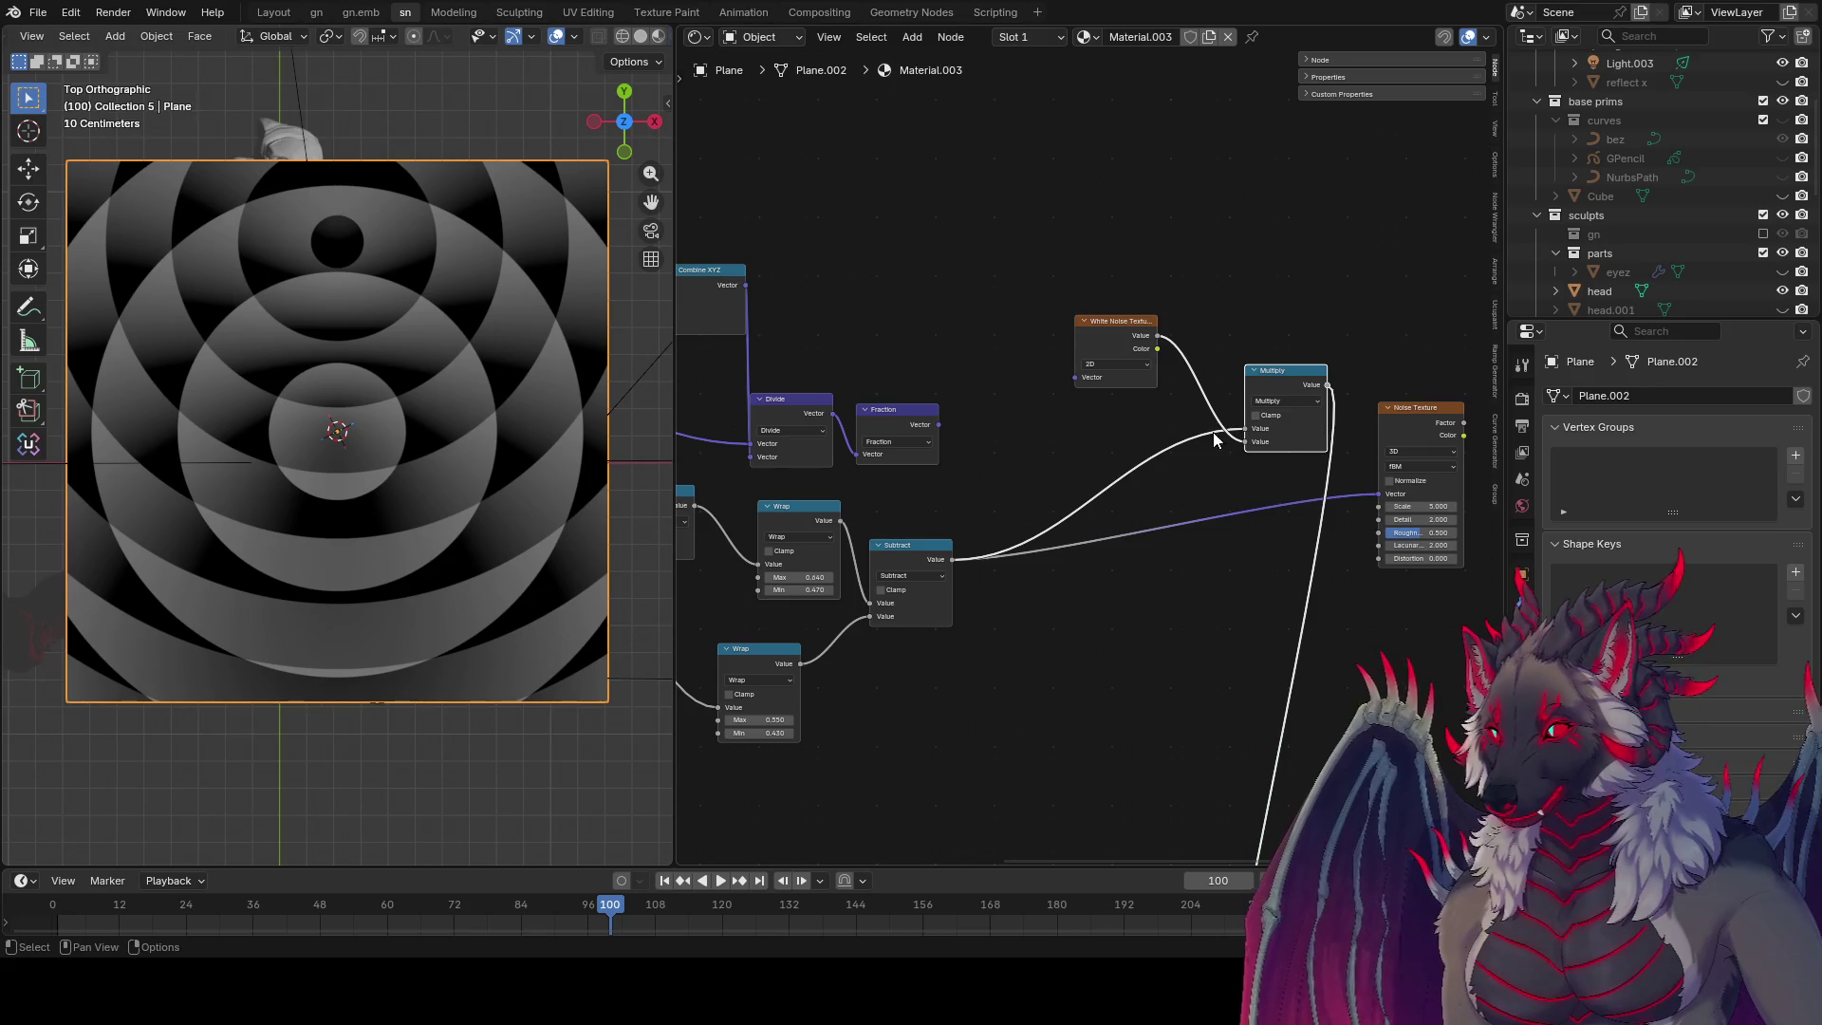
left_click_drag(1107, 322, 1022, 317)
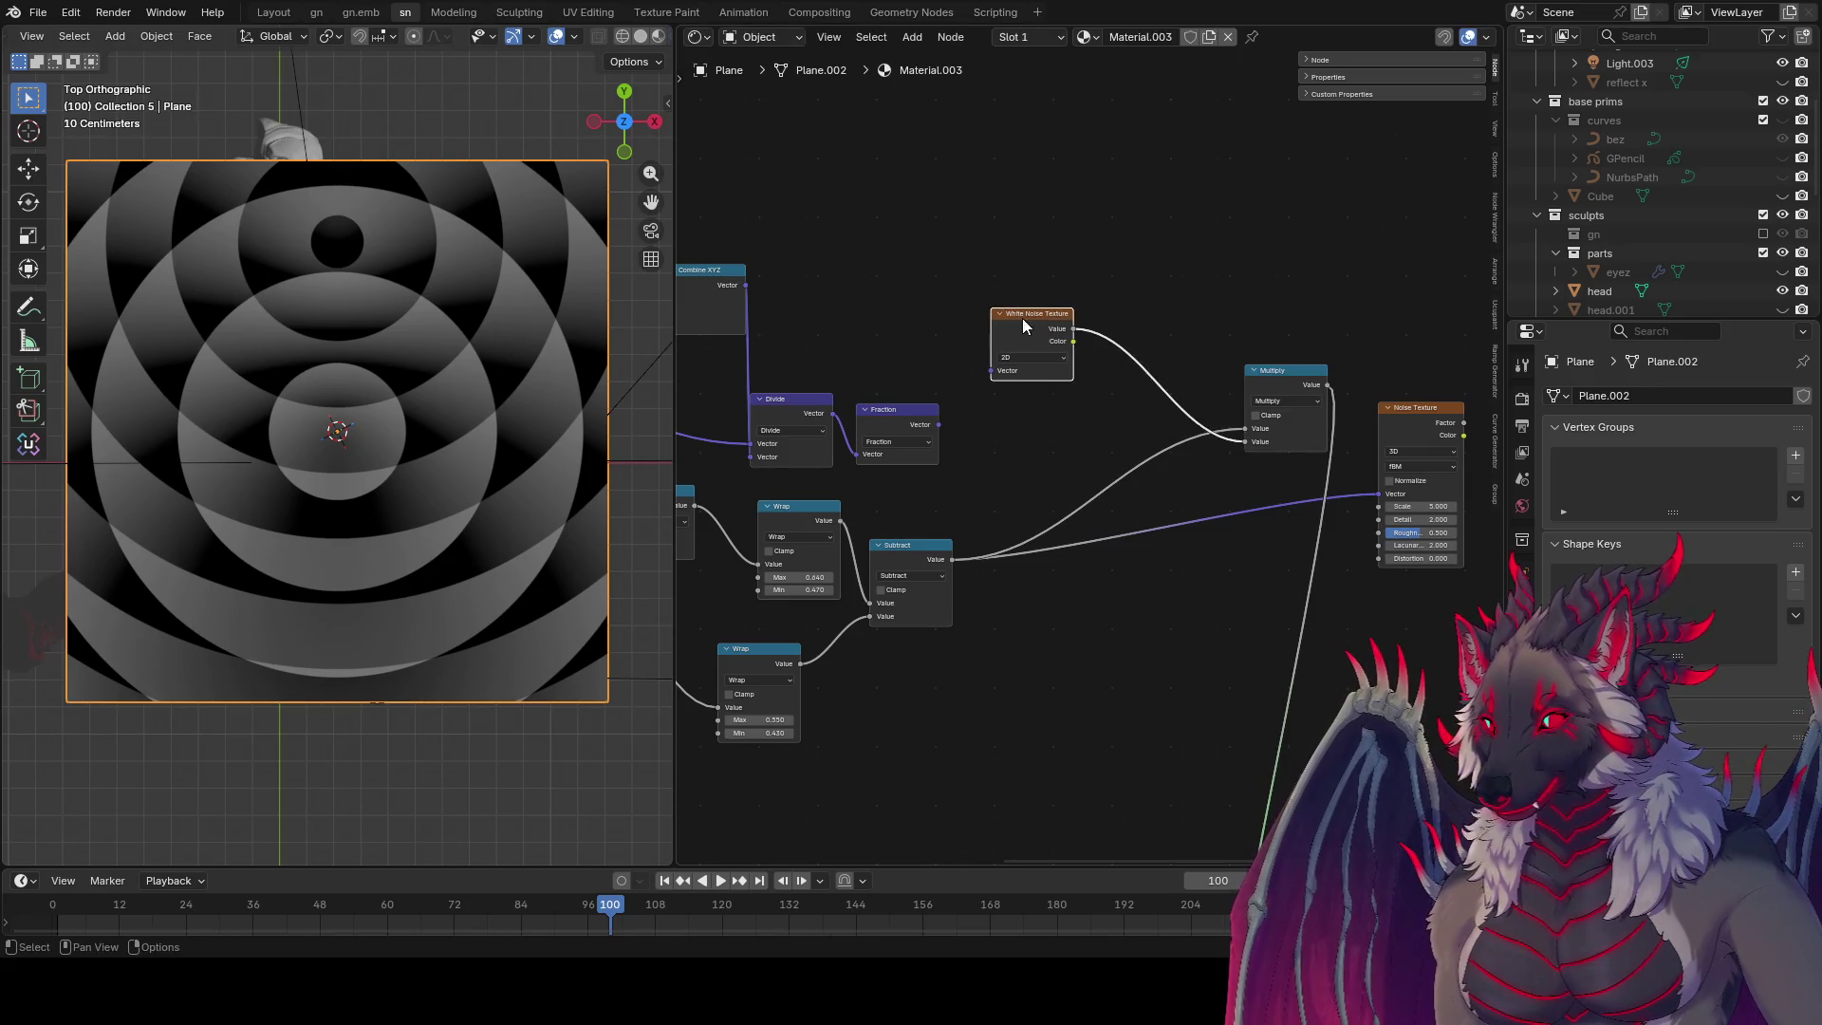
Step: Add two more Multiply copies beside the noise, one with Value 3.300
key("shift+d")
left_click(1136, 324)
left_click_drag(1158, 403, 1252, 402)
left_click_drag(1124, 337, 1114, 261)
left_click_drag(1034, 313, 1053, 204)
key("shift+d")
left_click(1074, 400)
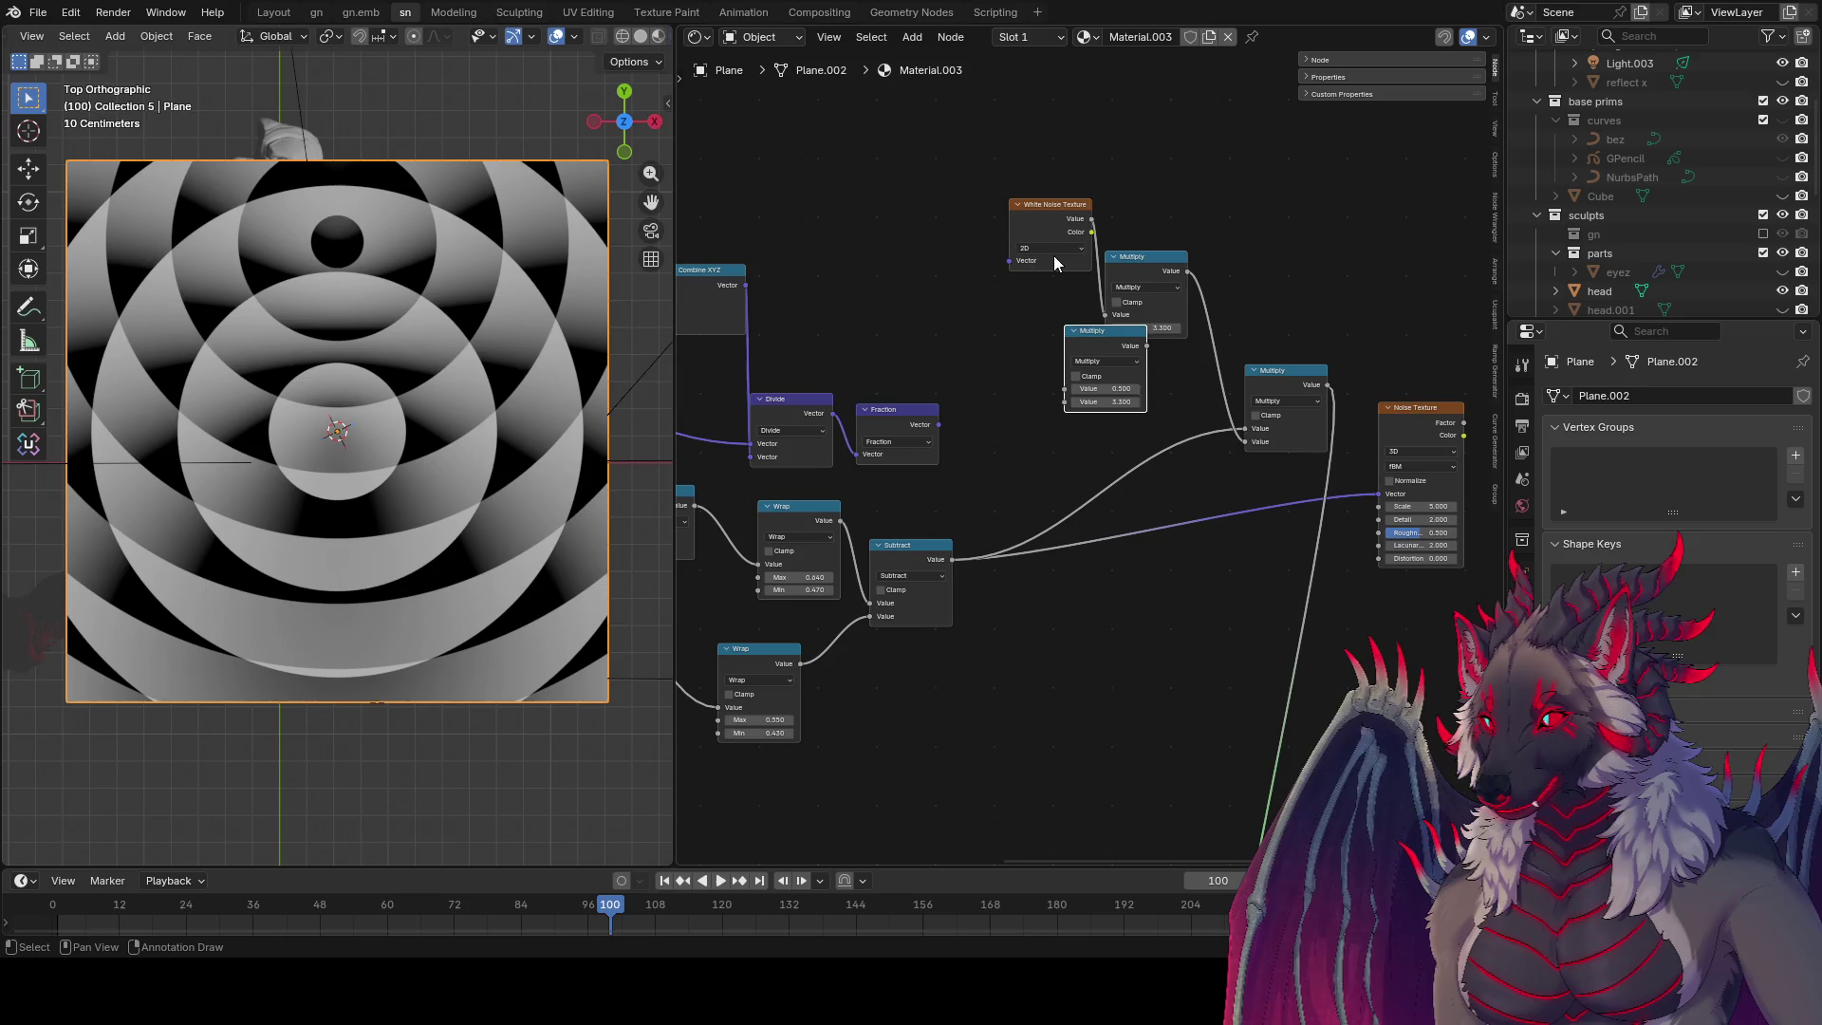
Step: Set the White Noise W to 3.100 and link it into the lower Multiply
scroll(1055, 248, "up", 1, "ctrl")
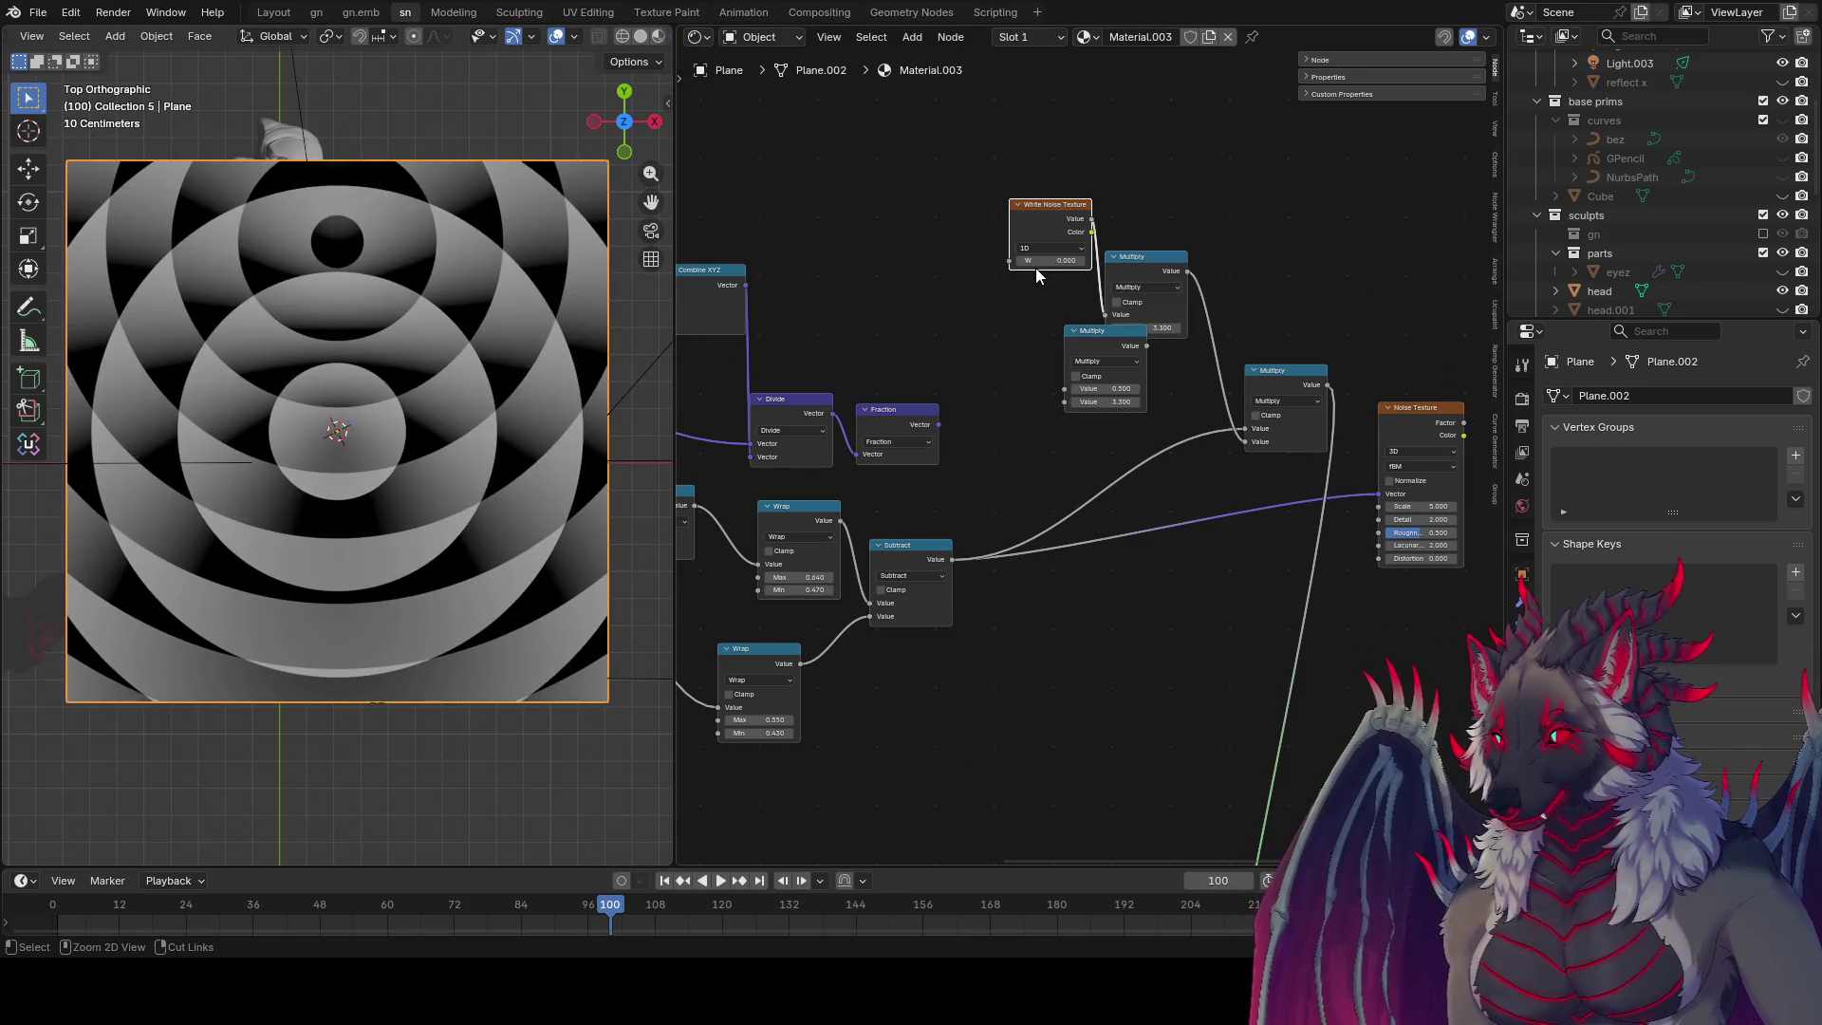
left_click_drag(1034, 268, 1037, 266)
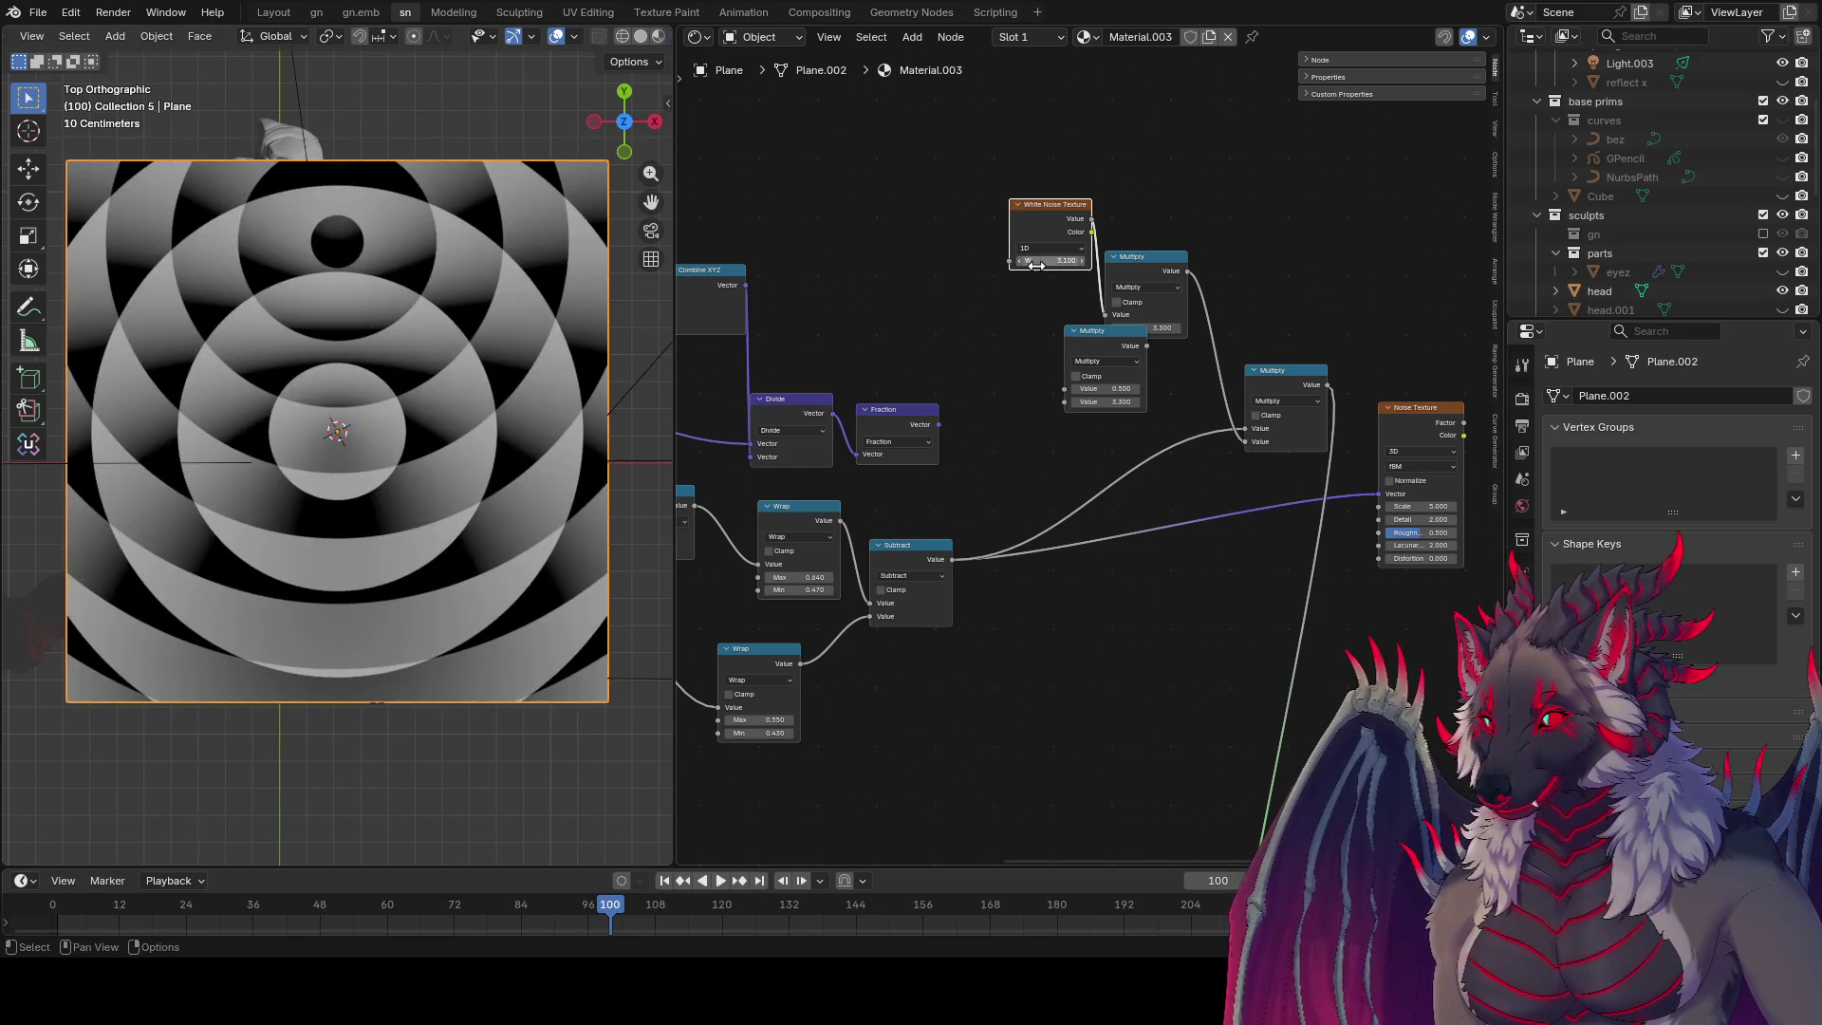
scroll(1061, 247, "down", 1, "ctrl")
scroll(1061, 246, "down", 1, "ctrl")
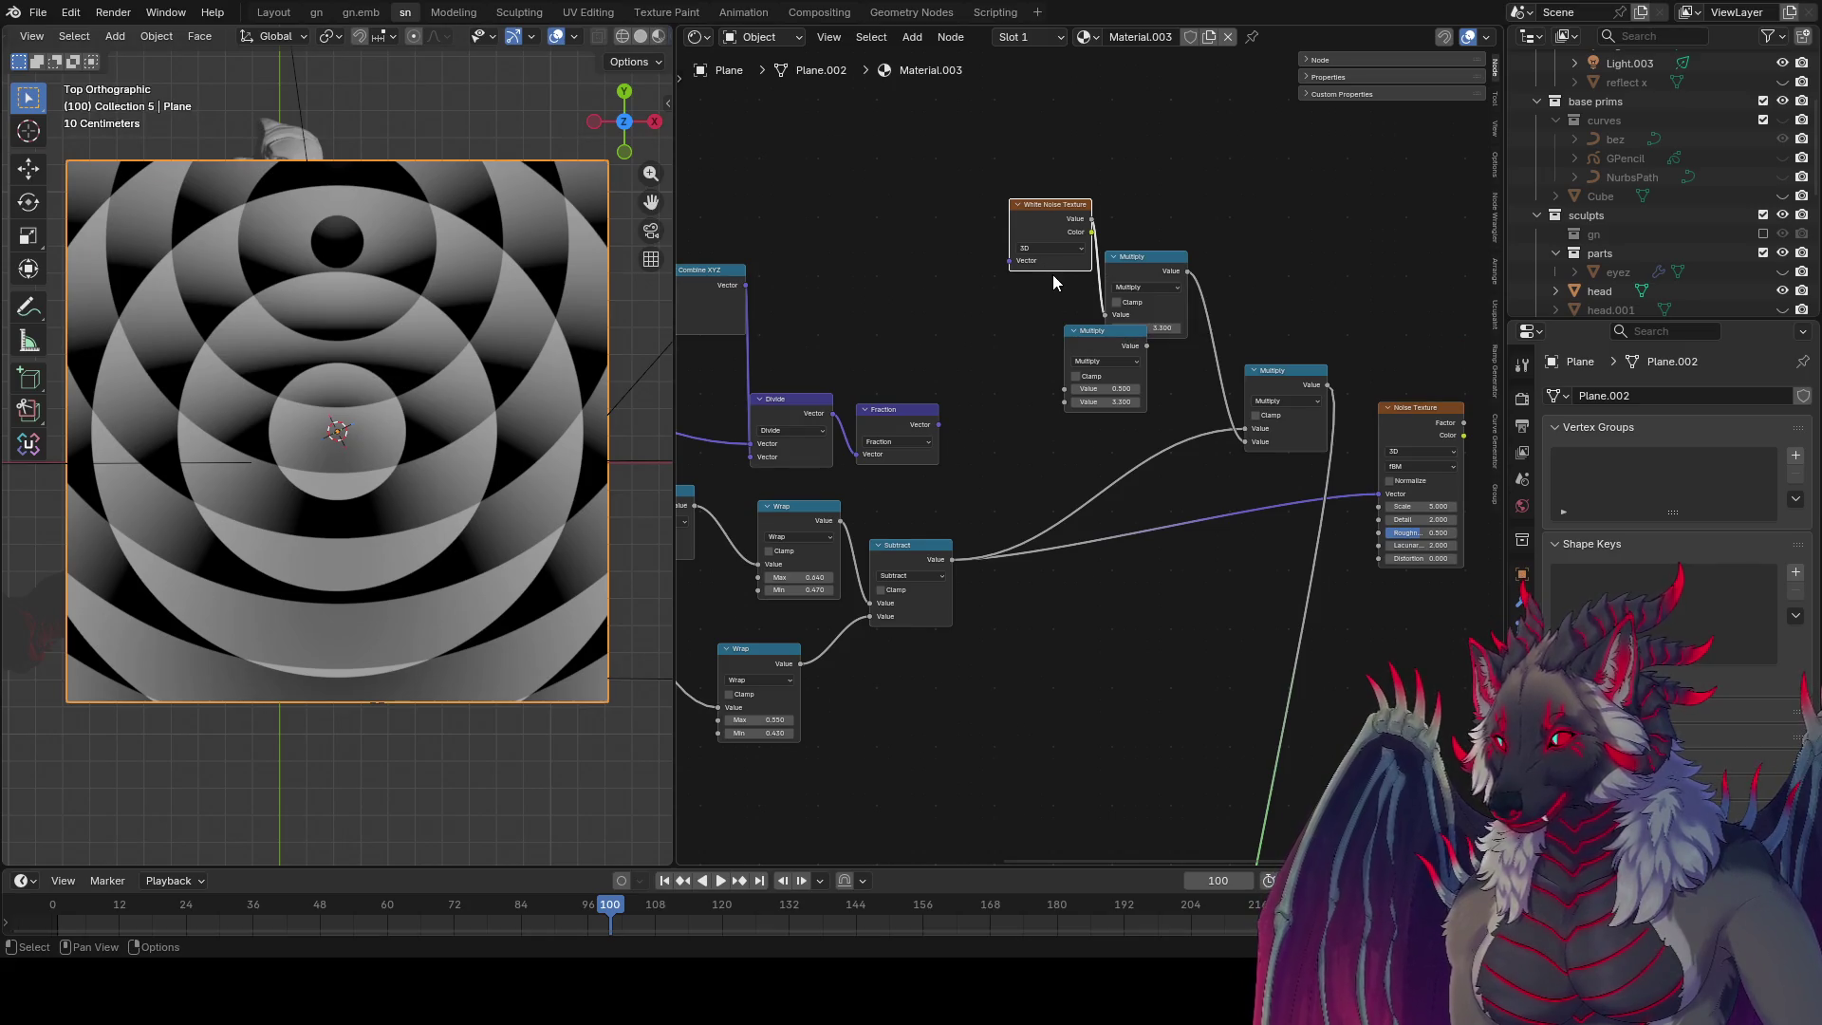
scroll(1058, 245, "up", 1, "ctrl")
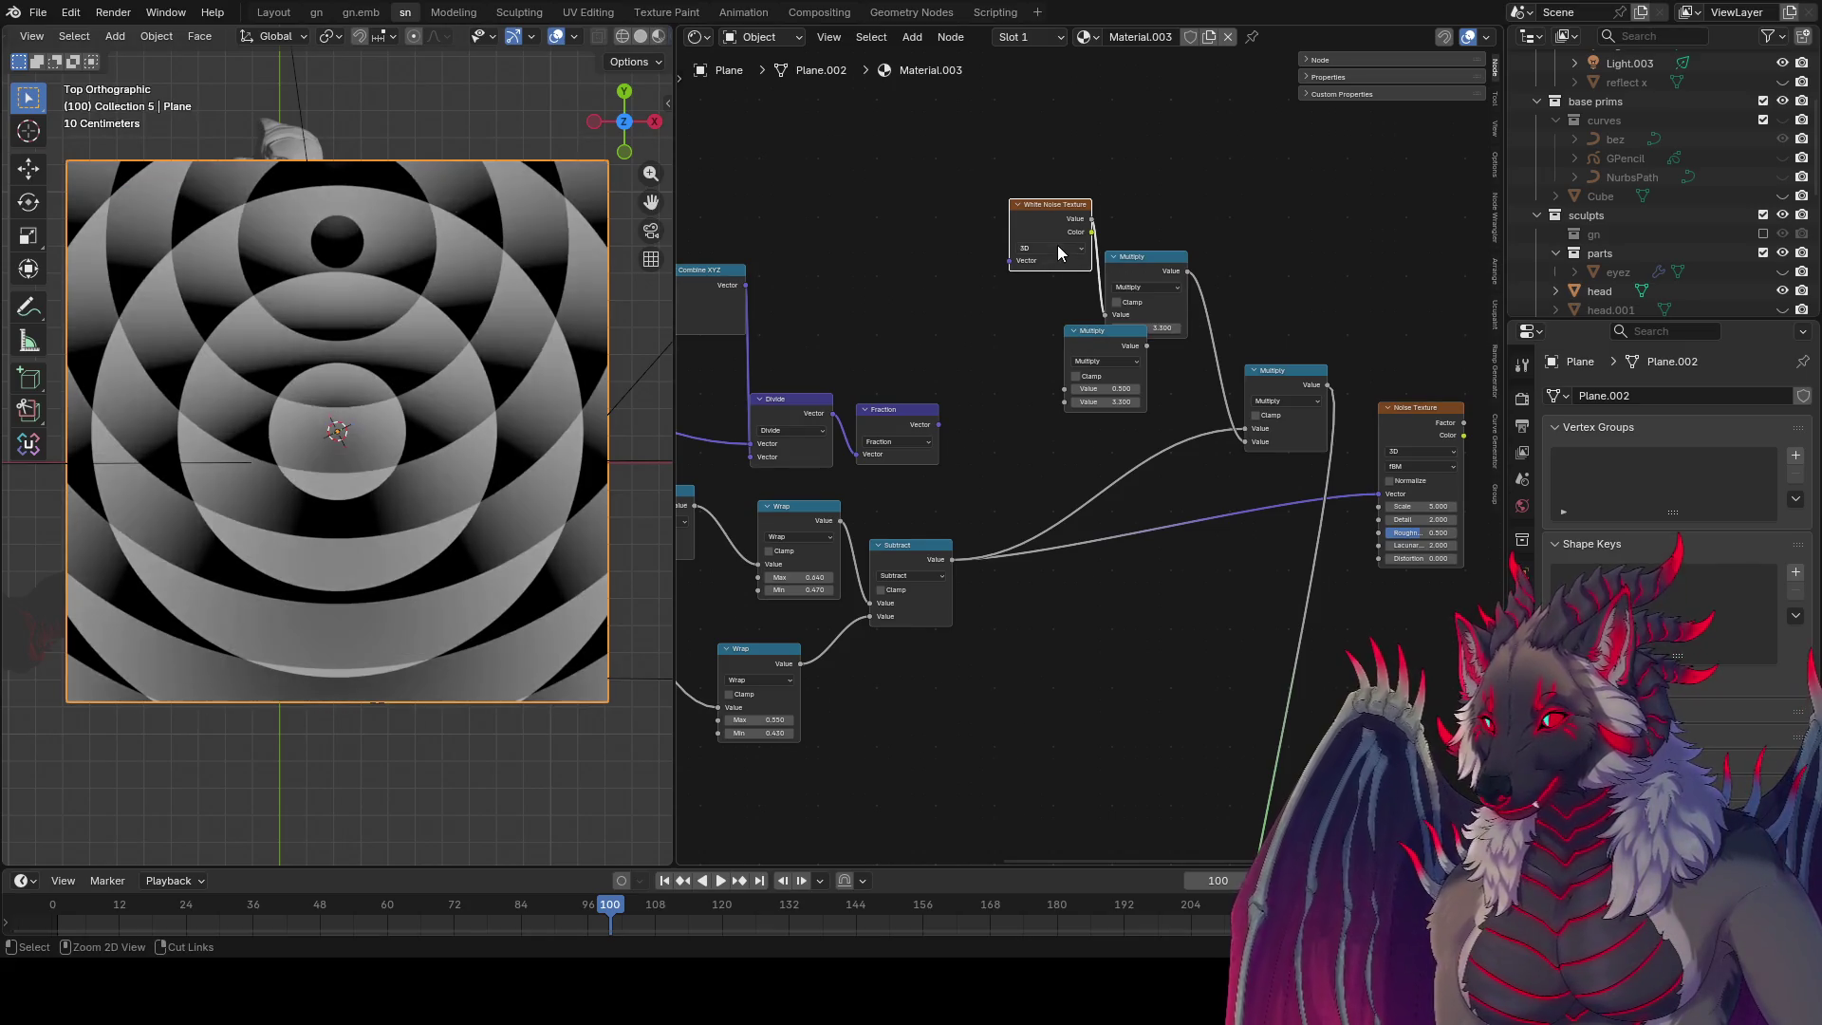
scroll(1057, 245, "down", 1, "ctrl")
scroll(1057, 245, "up", 1, "ctrl")
scroll(1057, 245, "down", 1, "ctrl")
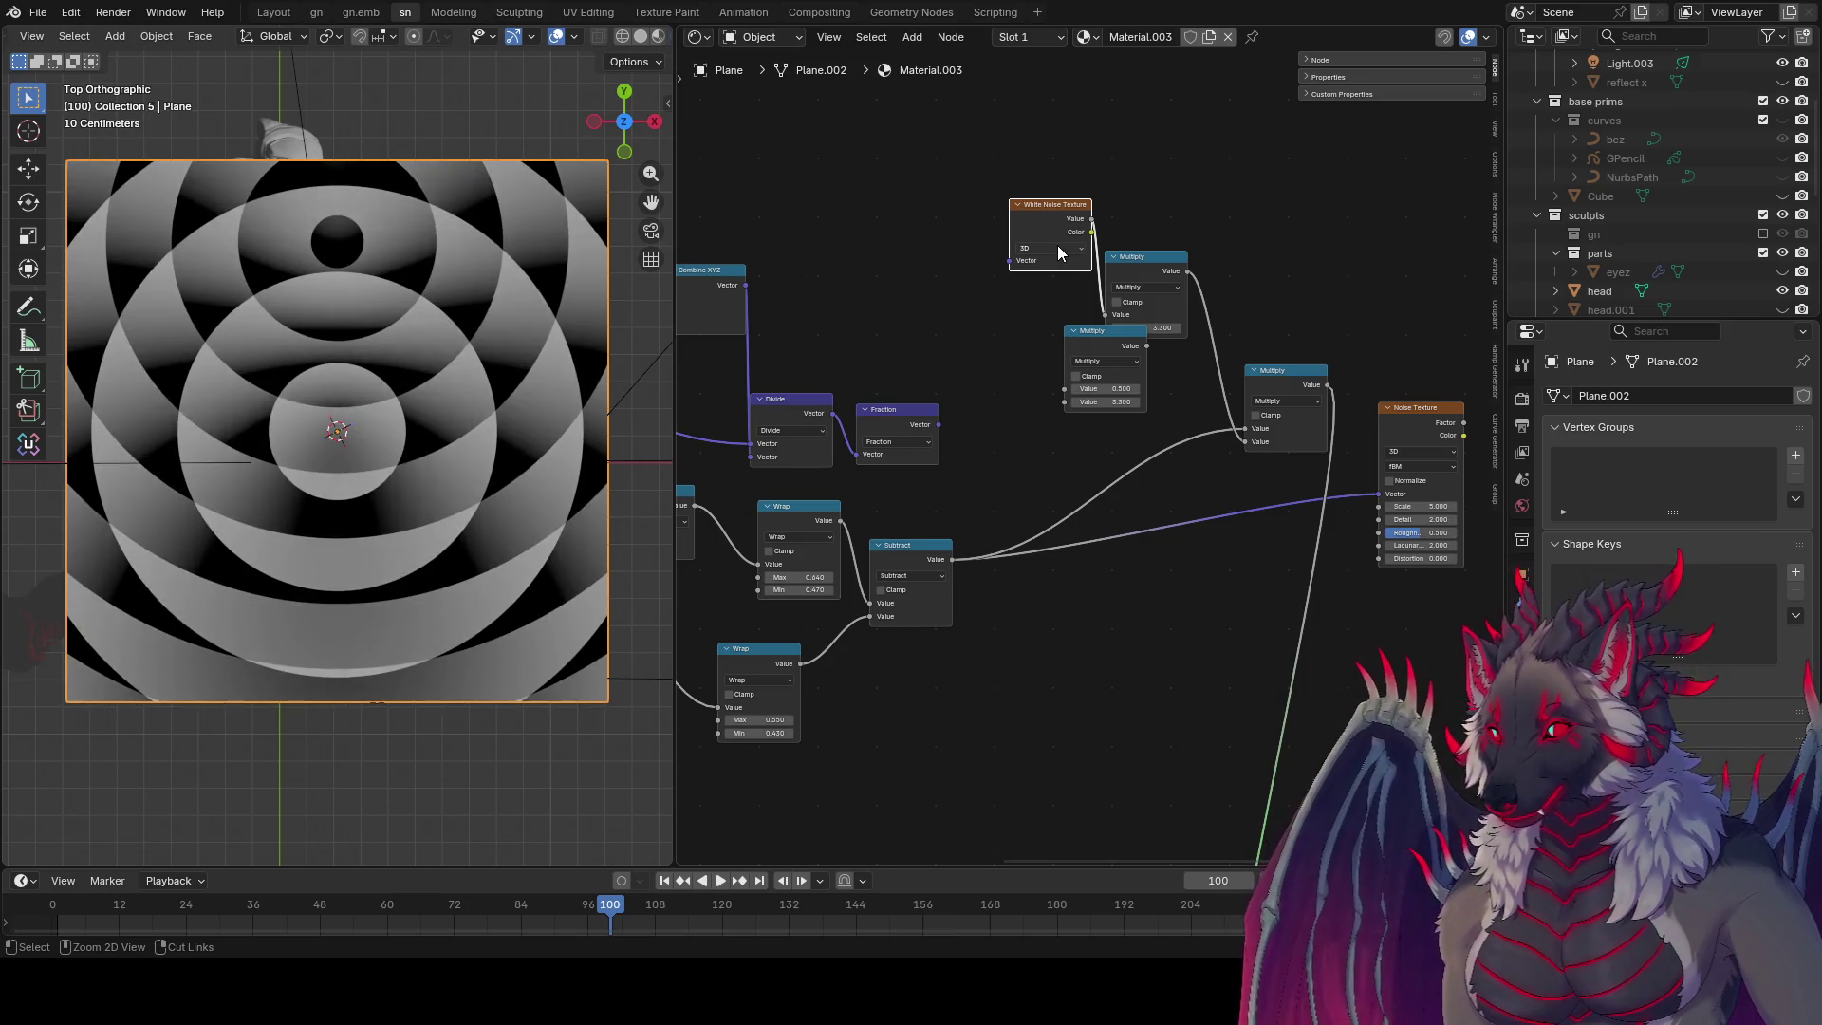
scroll(1057, 244, "up", 1, "ctrl")
scroll(1057, 244, "down", 1, "ctrl")
scroll(1057, 245, "up", 1, "ctrl")
scroll(1057, 245, "down", 1, "ctrl")
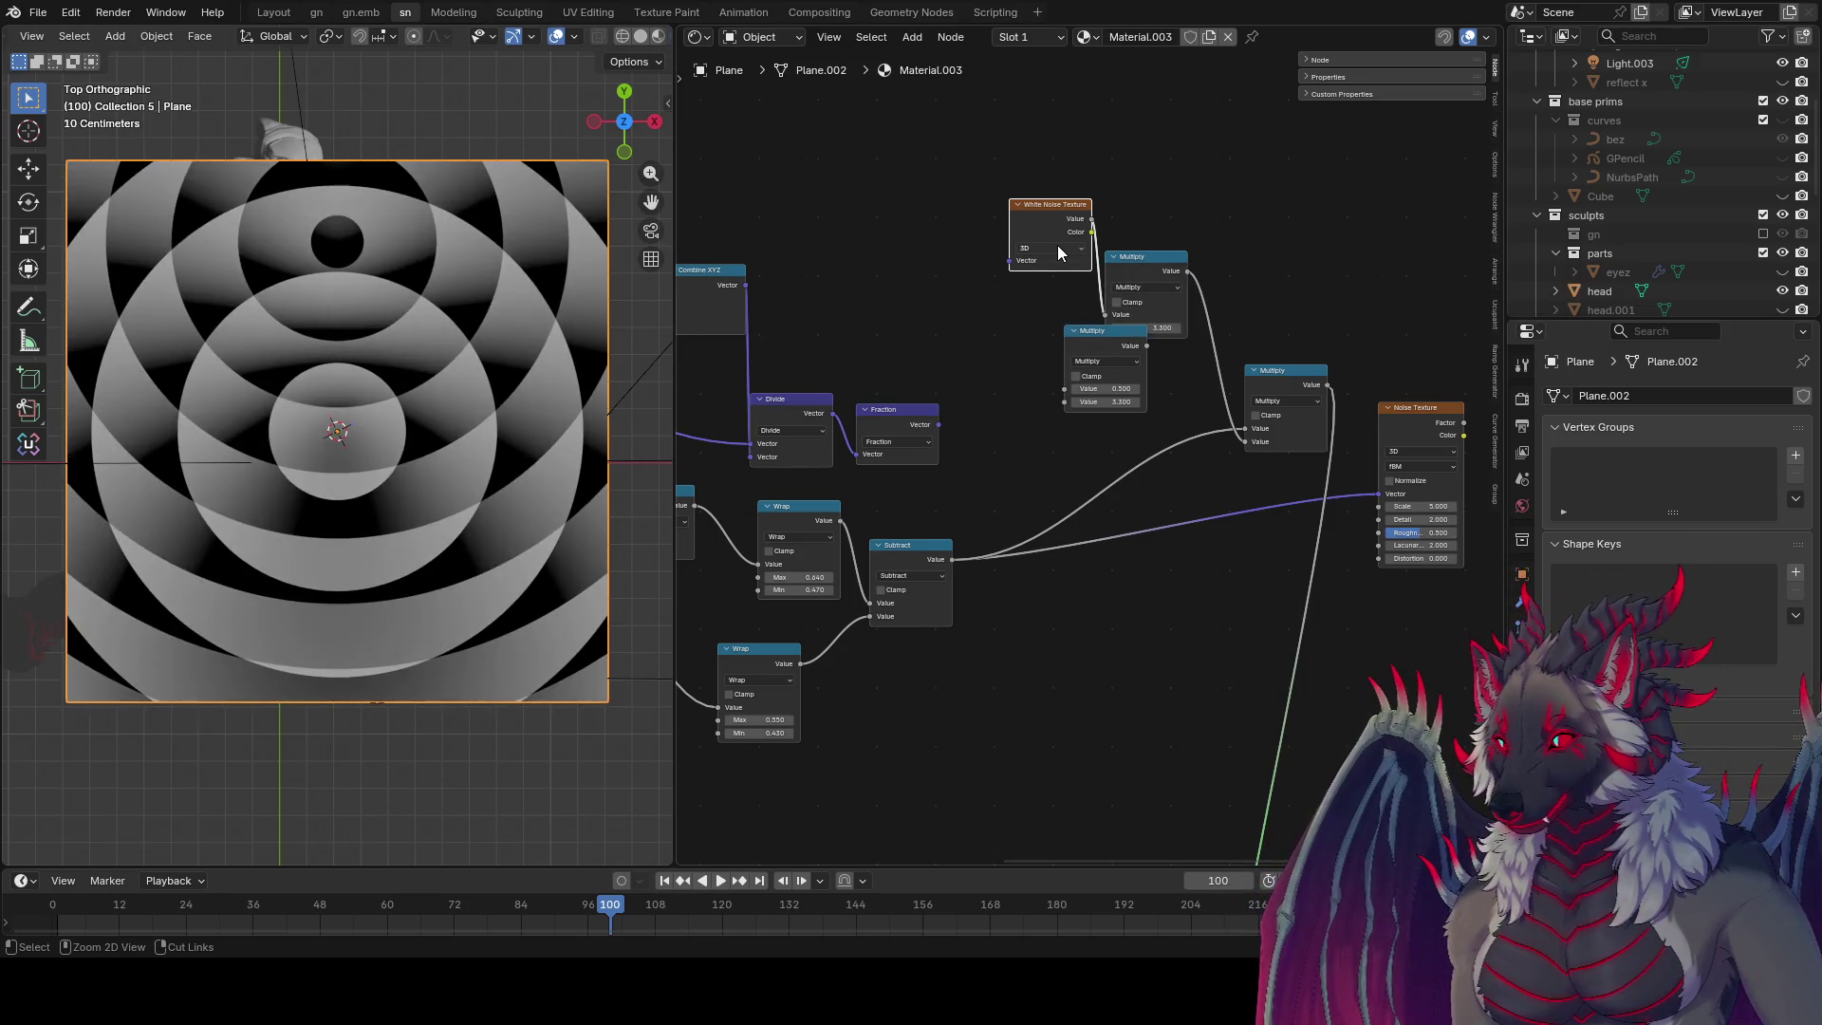
mouse_move(1094, 220)
left_mouse_down()
mouse_move(990, 372)
mouse_move(1101, 401)
mouse_move(1006, 401)
mouse_move(1109, 402)
left_mouse_up()
Step: Link White Noise Color into the upper Multiply and preview the combined result
left_click(1112, 339, "ctrl+shift")
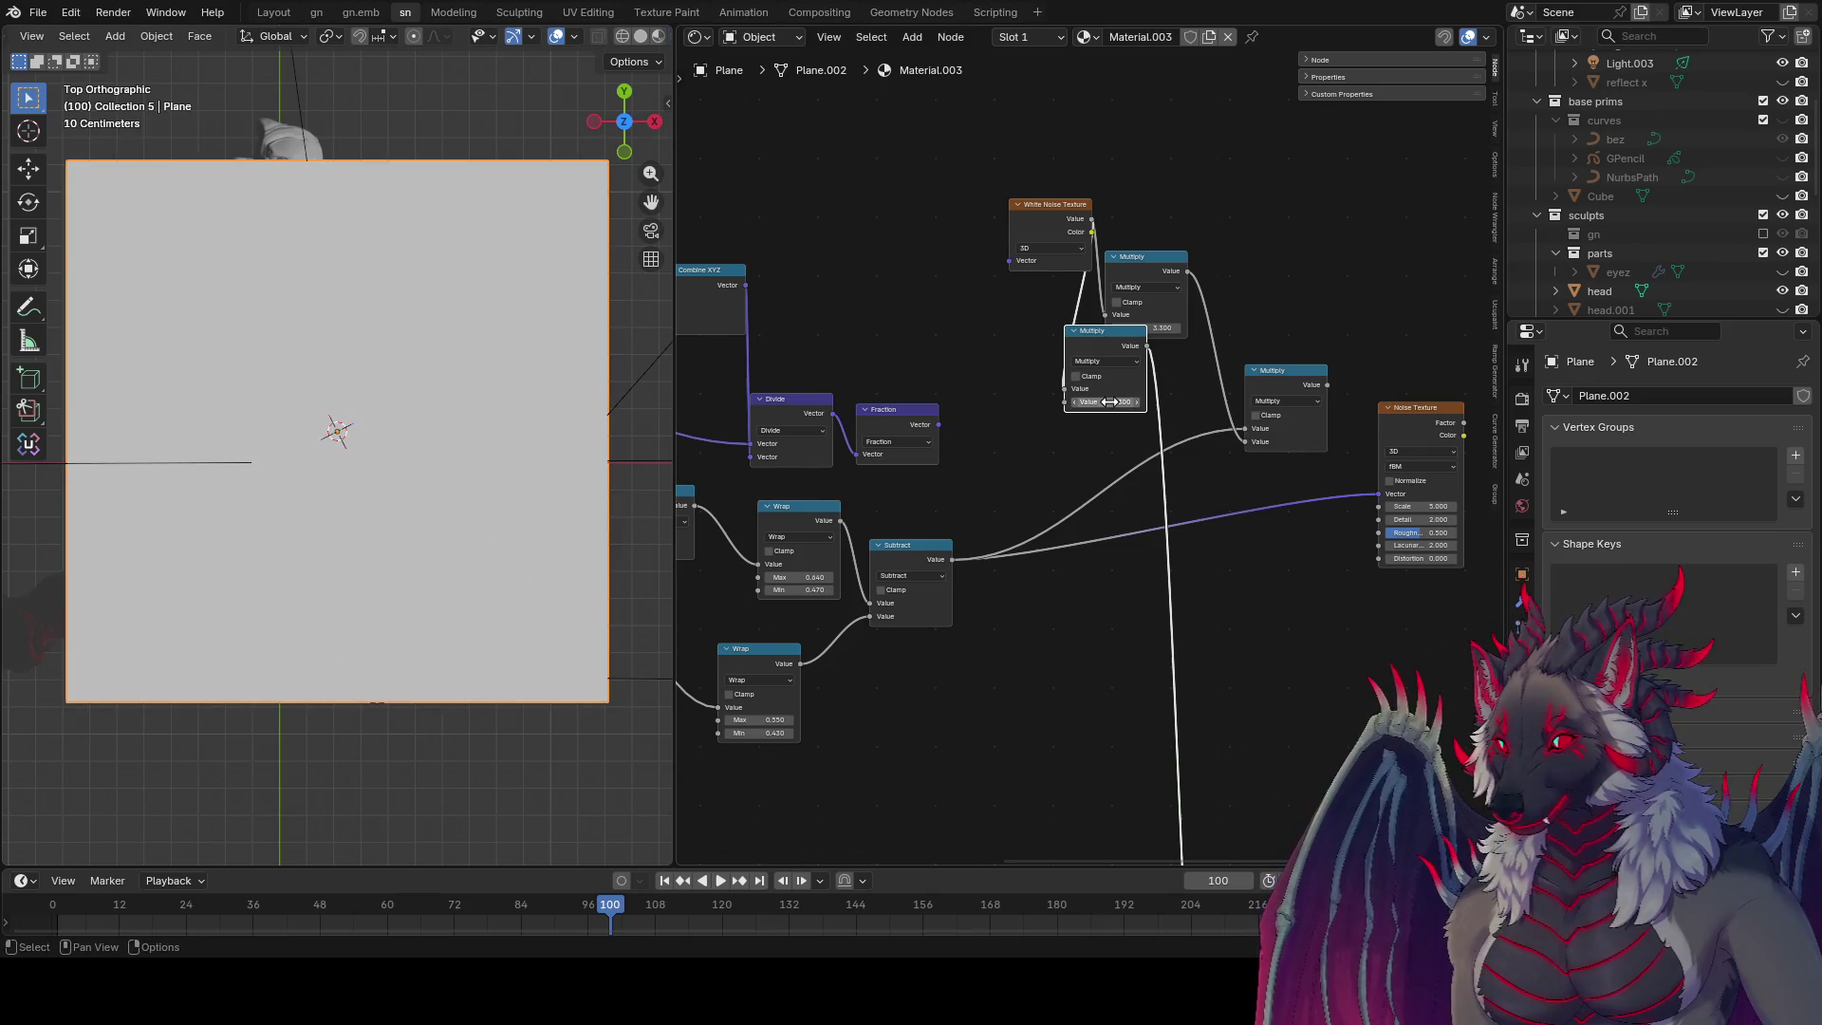
left_click(1069, 458)
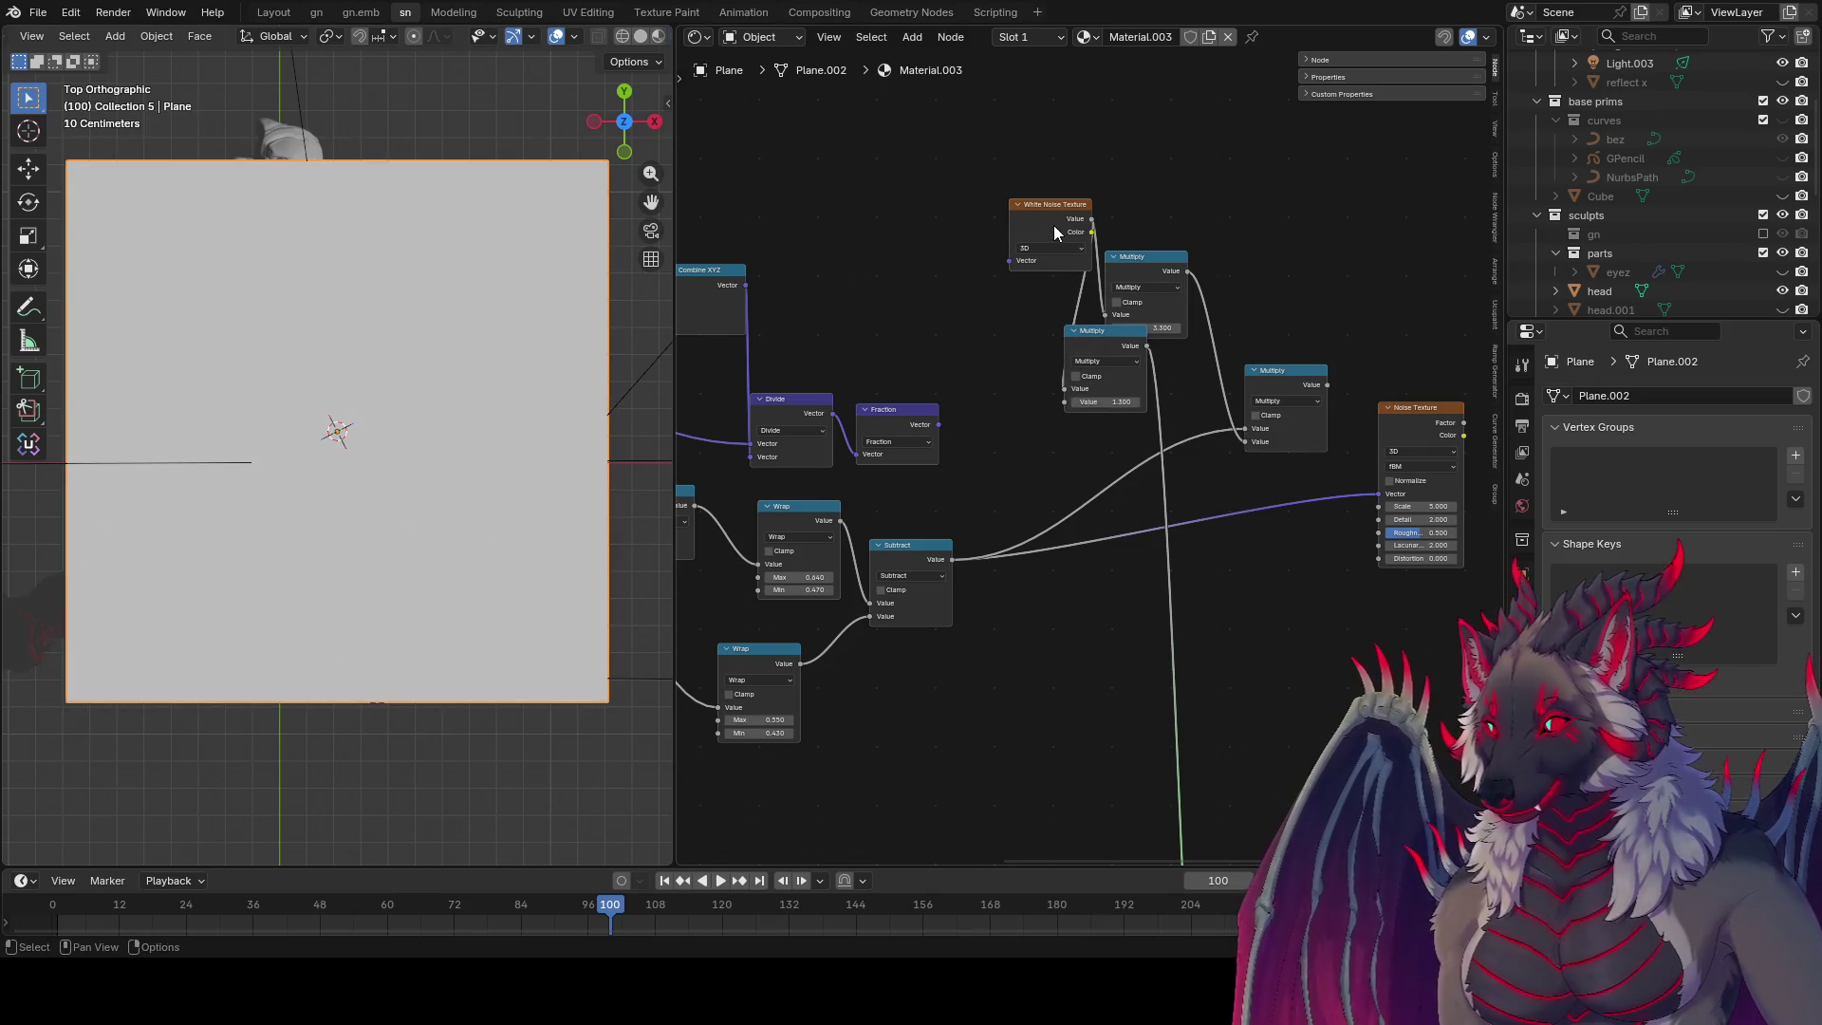
mouse_move(1054, 228)
left_mouse_down()
mouse_move(921, 242)
mouse_move(1101, 314)
left_mouse_up()
left_click(956, 246, "ctrl+shift")
middle_click_drag(1101, 314, 1035, 312)
left_click_drag(1079, 251, 1035, 237)
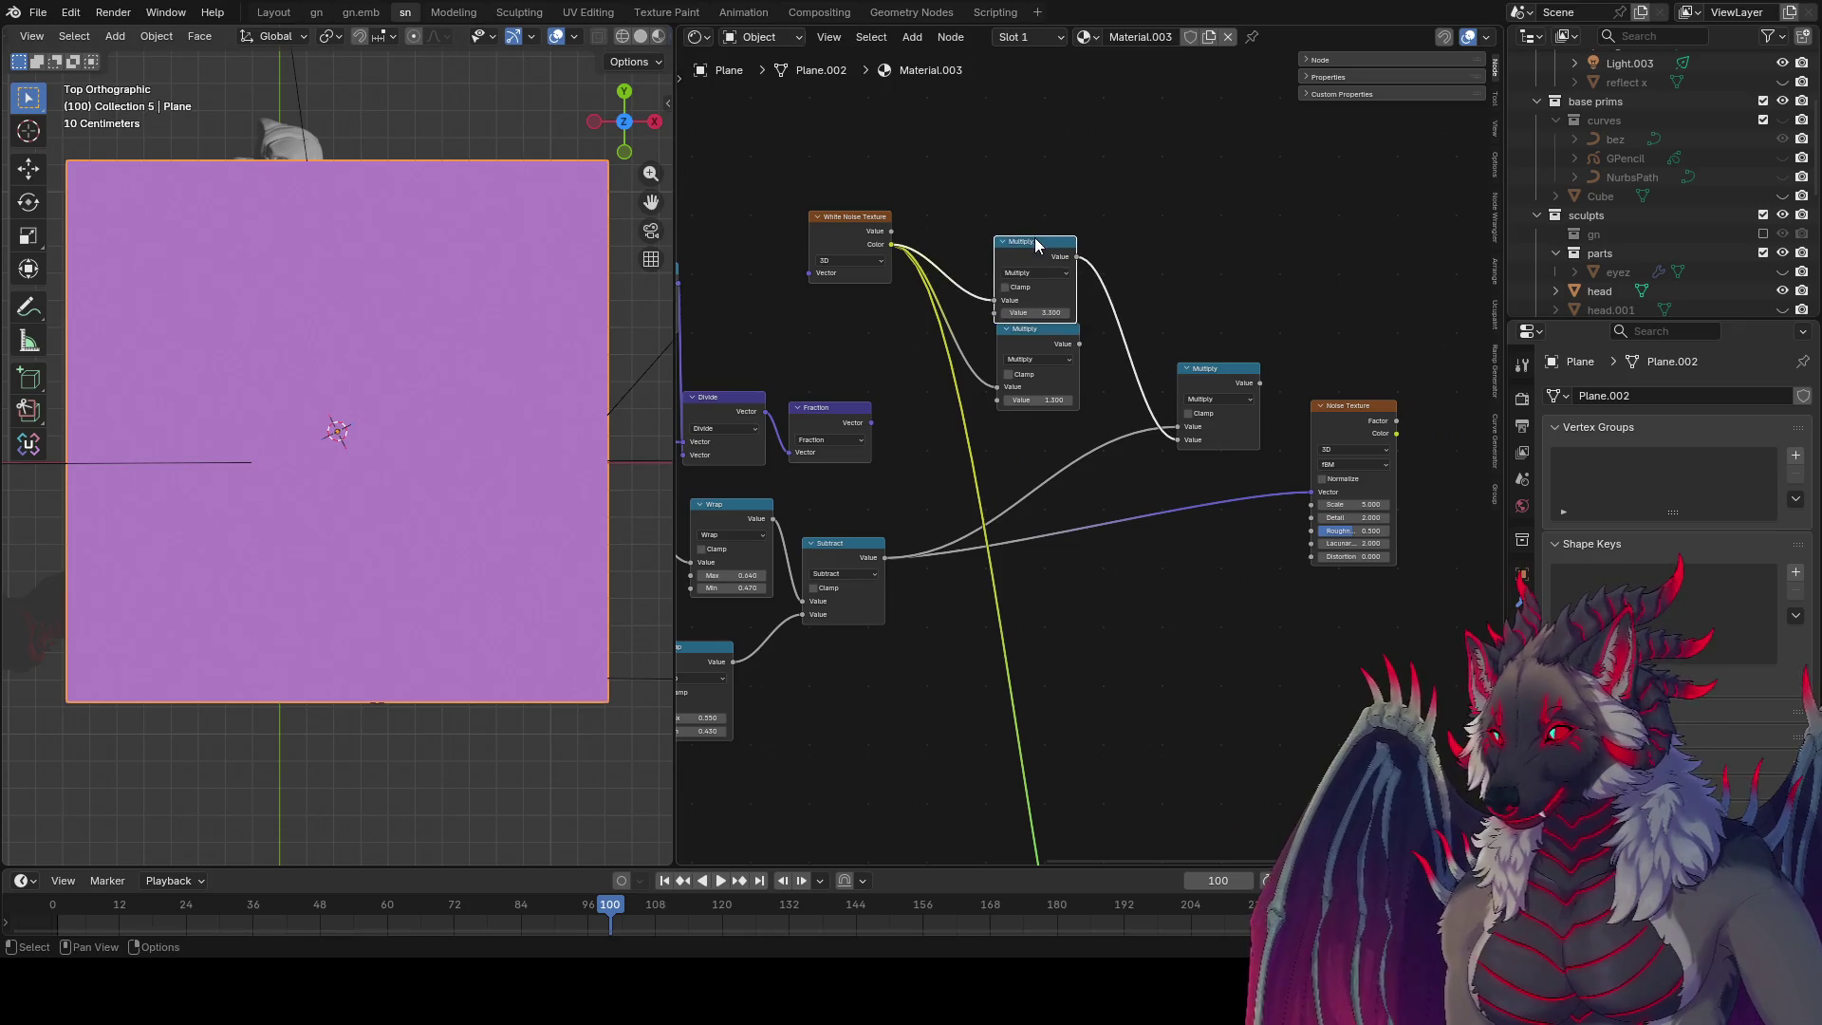
left_click(1238, 376, "ctrl+shift")
Step: Set the lower Multiply value to 1.500 and save as owwie zowwie1.blend
left_click_drag(1036, 396, 1037, 397)
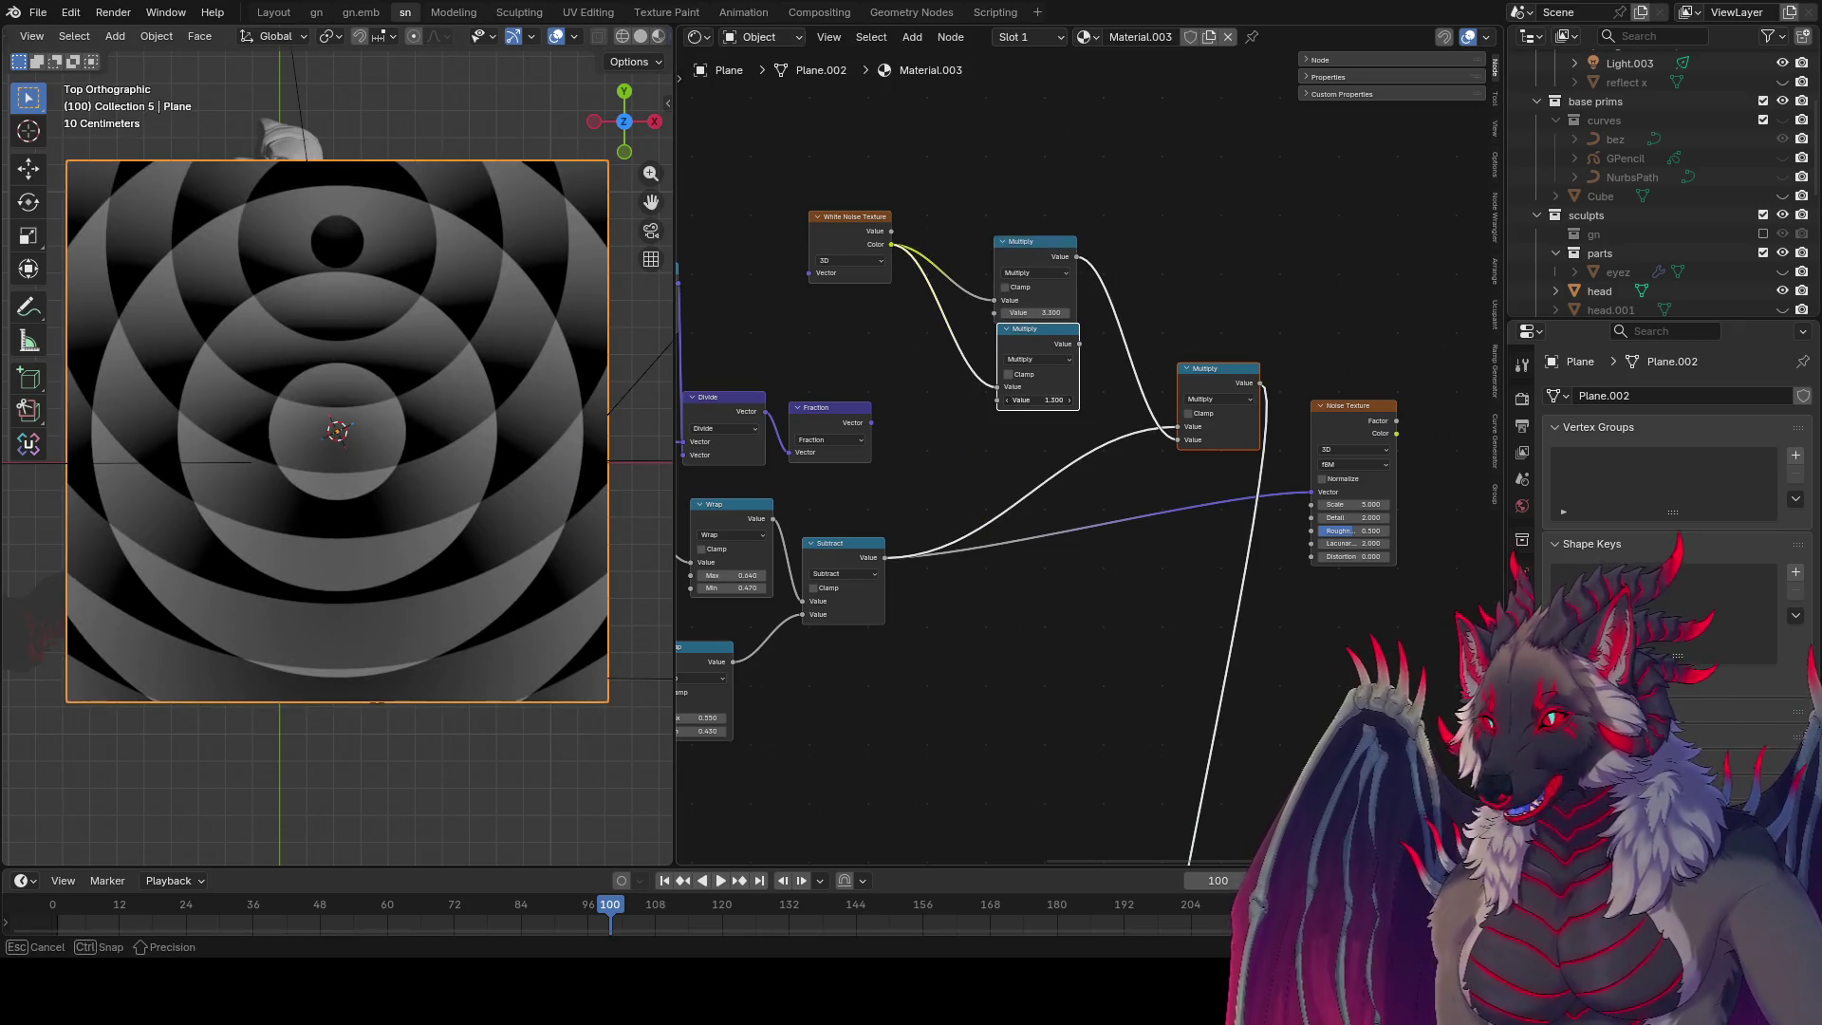
scroll(1250, 281, "right", 3)
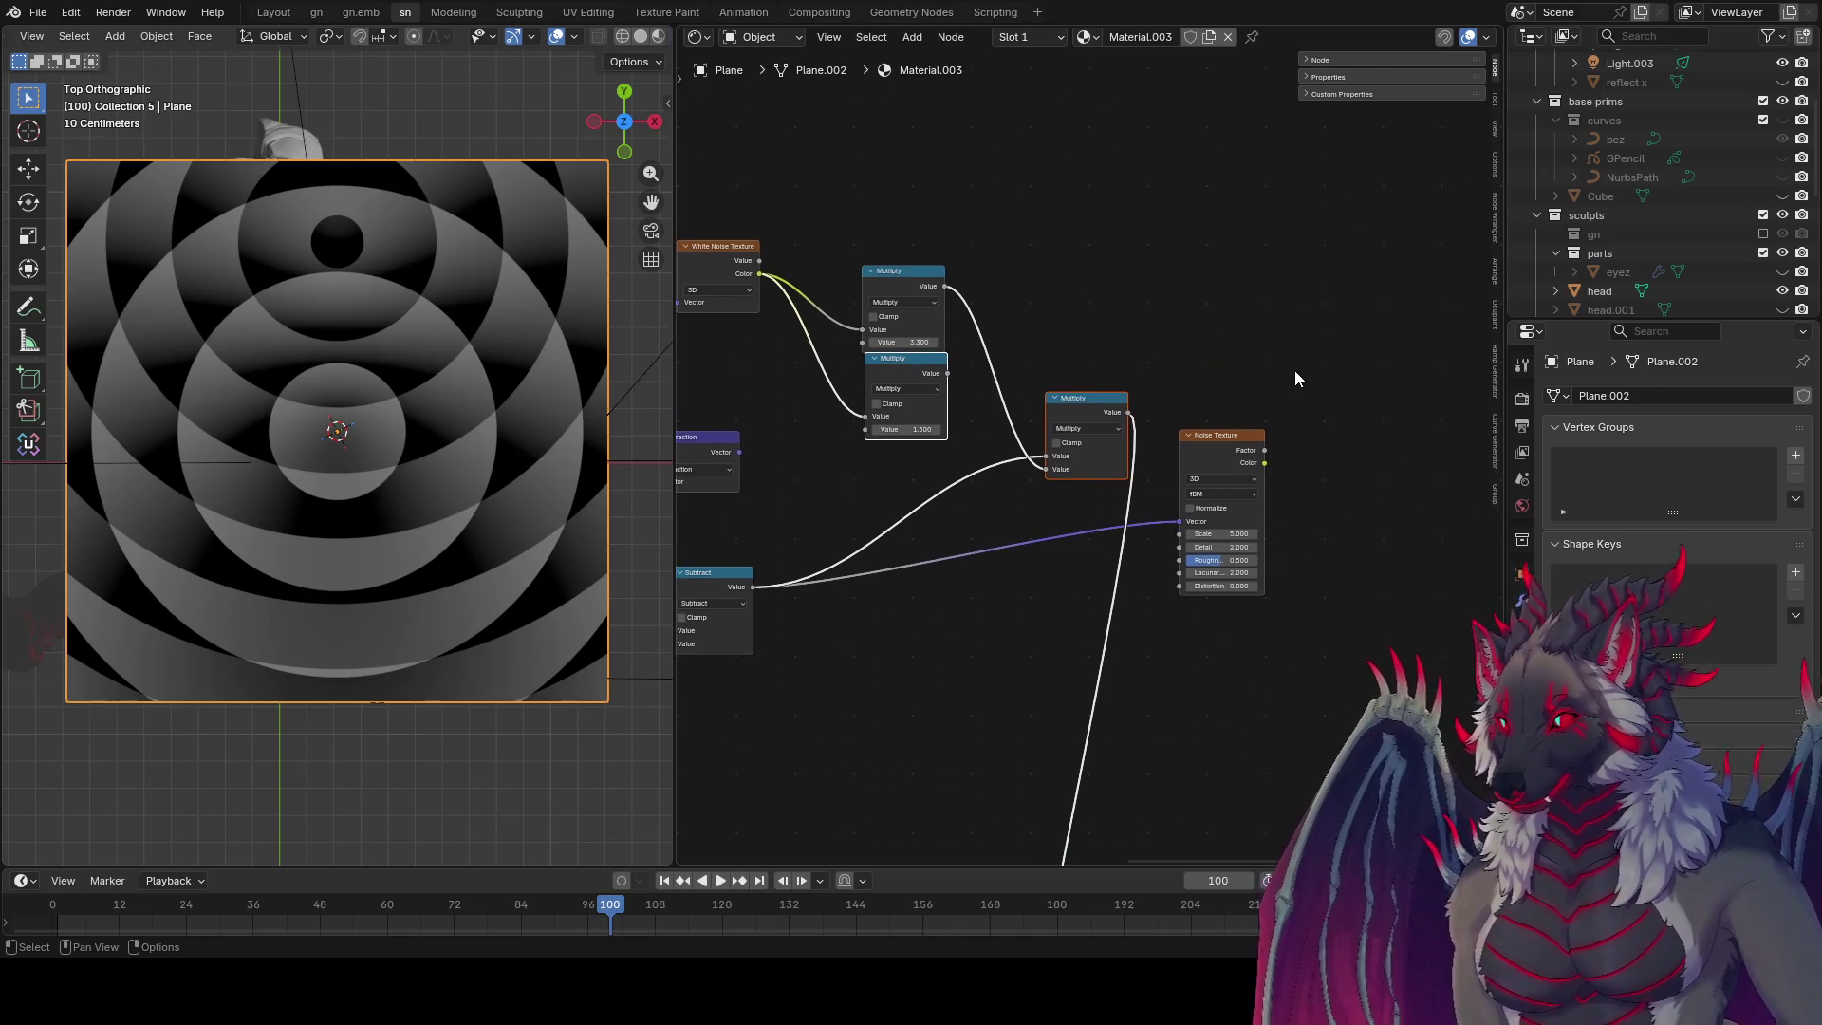
key("ctrl+s")
scroll(1289, 361, "up", 3, "shift")
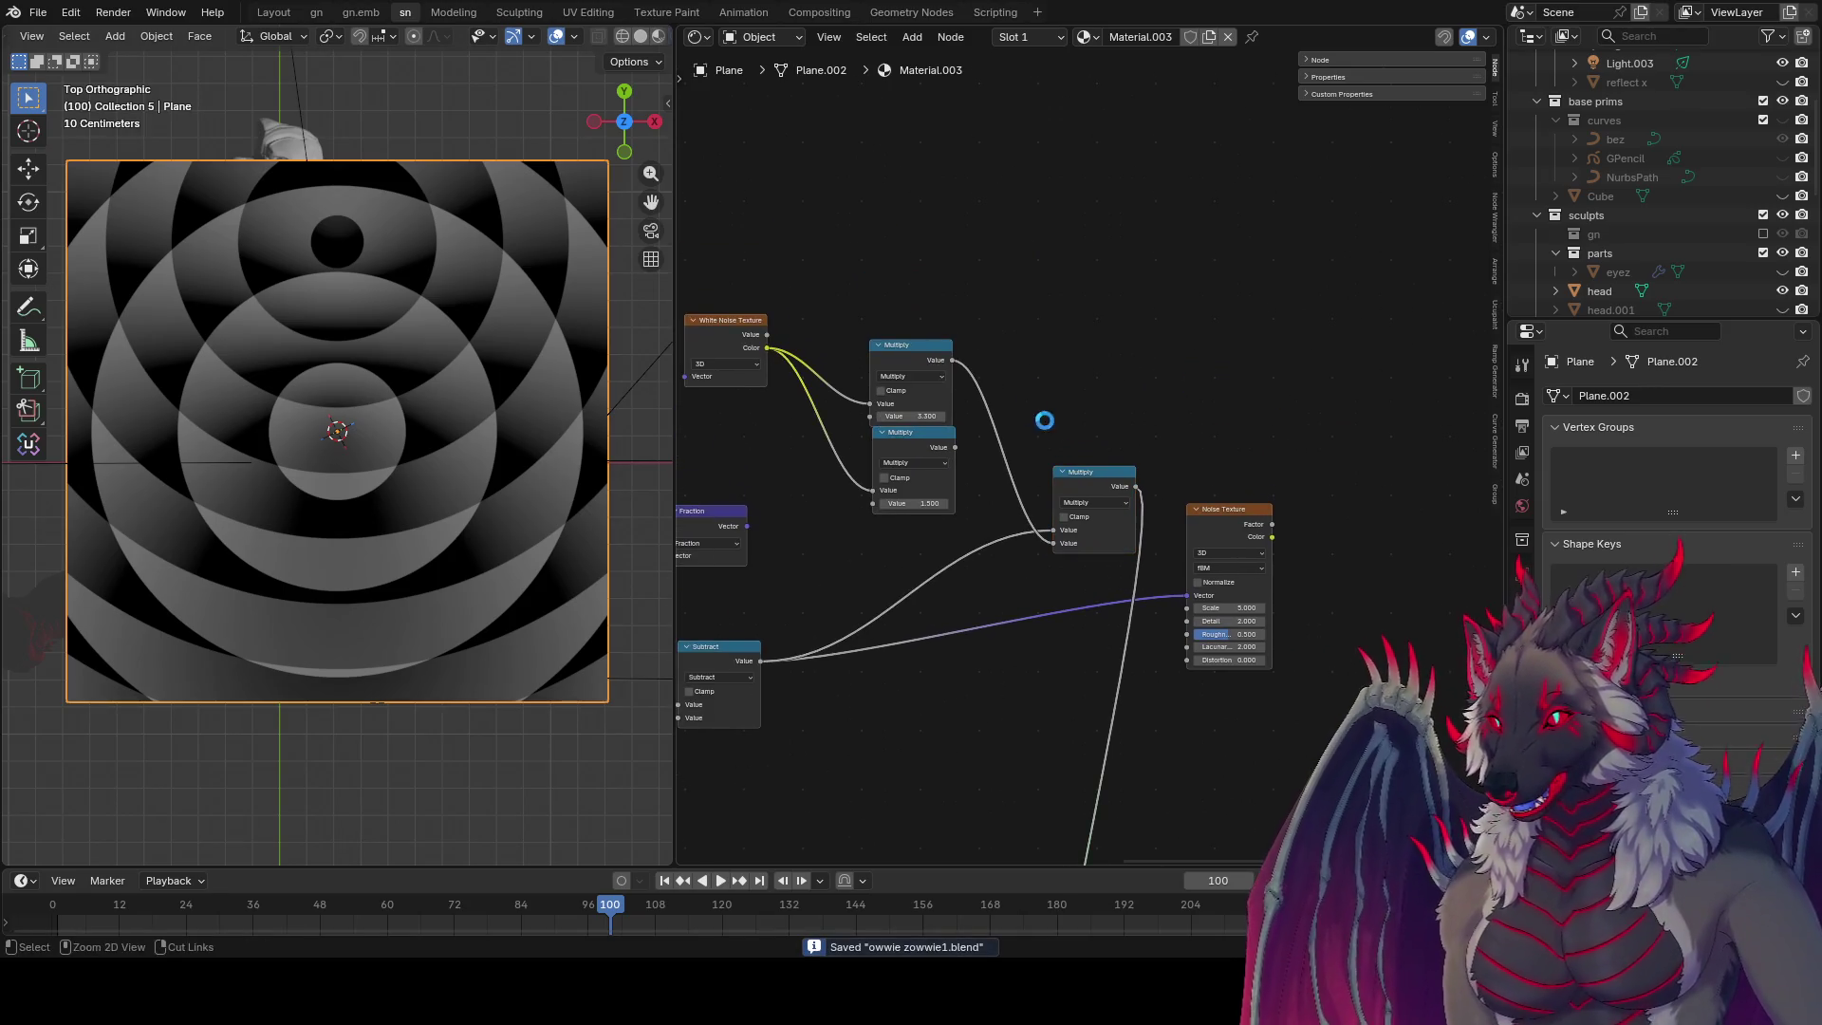
left_click(1094, 484)
key("shift+d")
Step: Turn the Multiply copy into Multiply Add and place a second Multiply Add beside it
left_click(1163, 276)
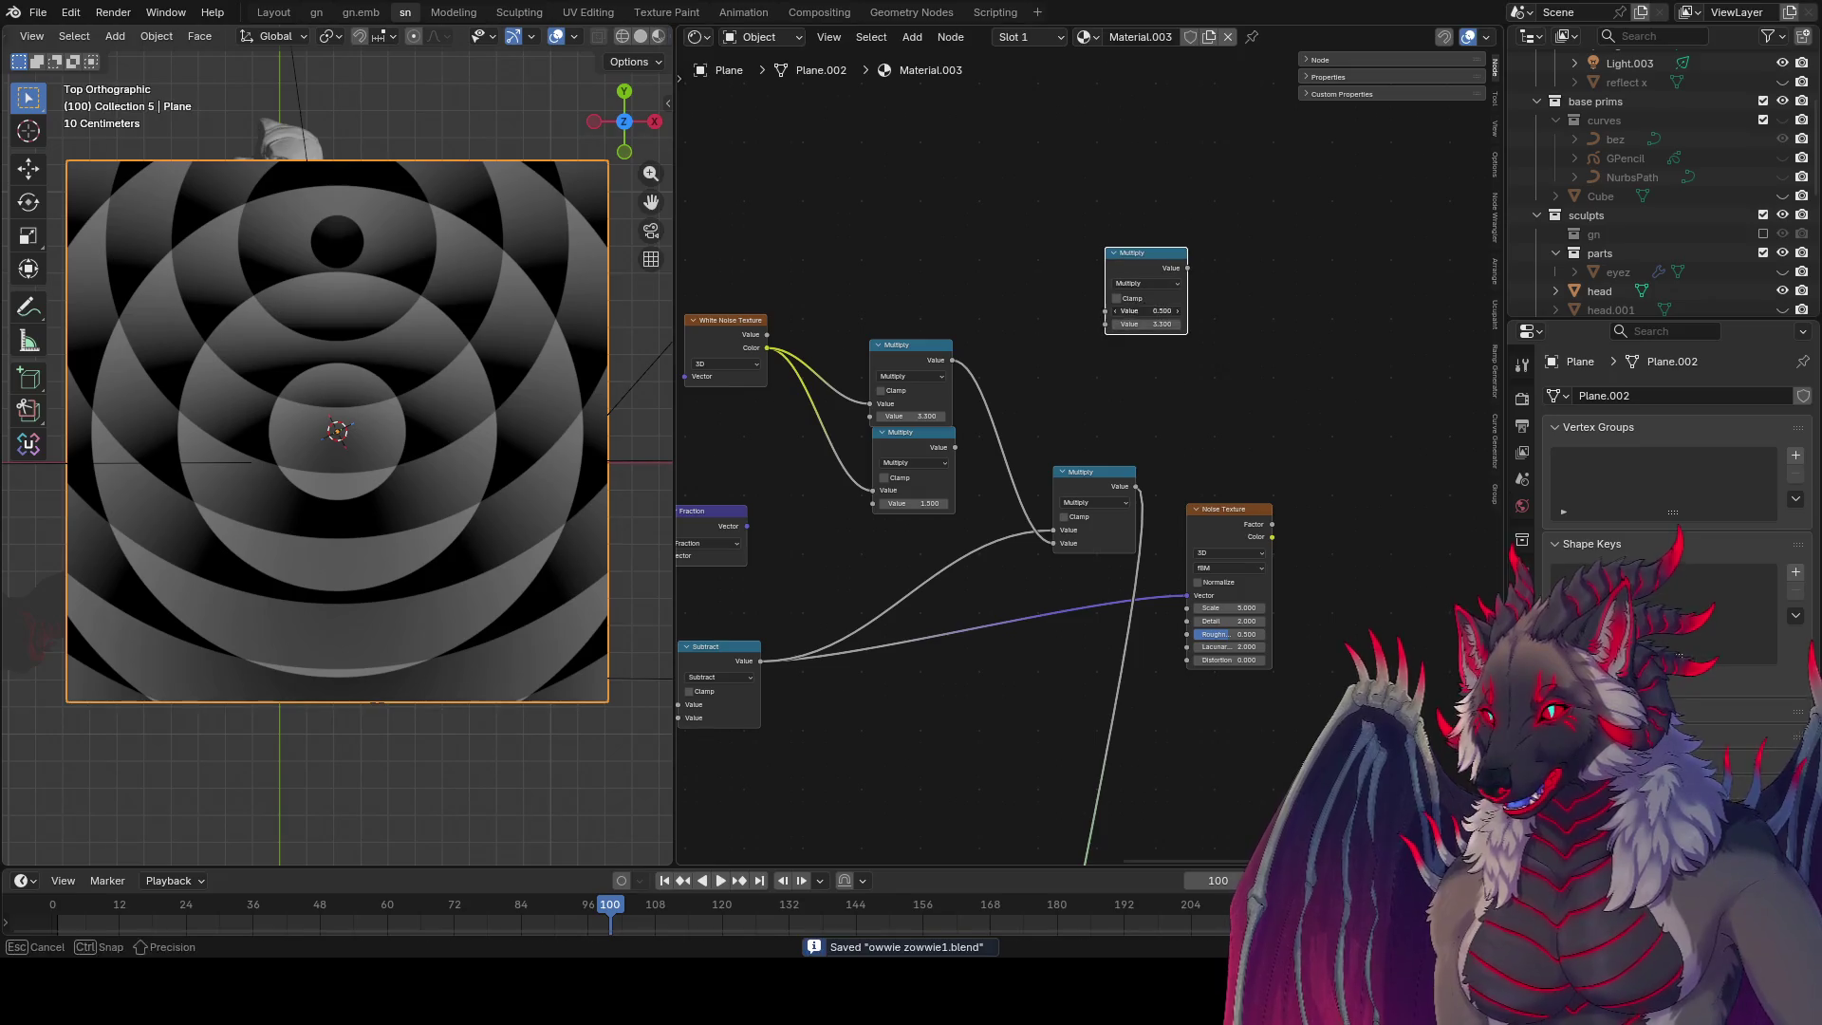
left_click(1167, 283)
left_click(1177, 366)
left_click_drag(1177, 311, 1173, 268)
key("shift+d")
left_click(1309, 334)
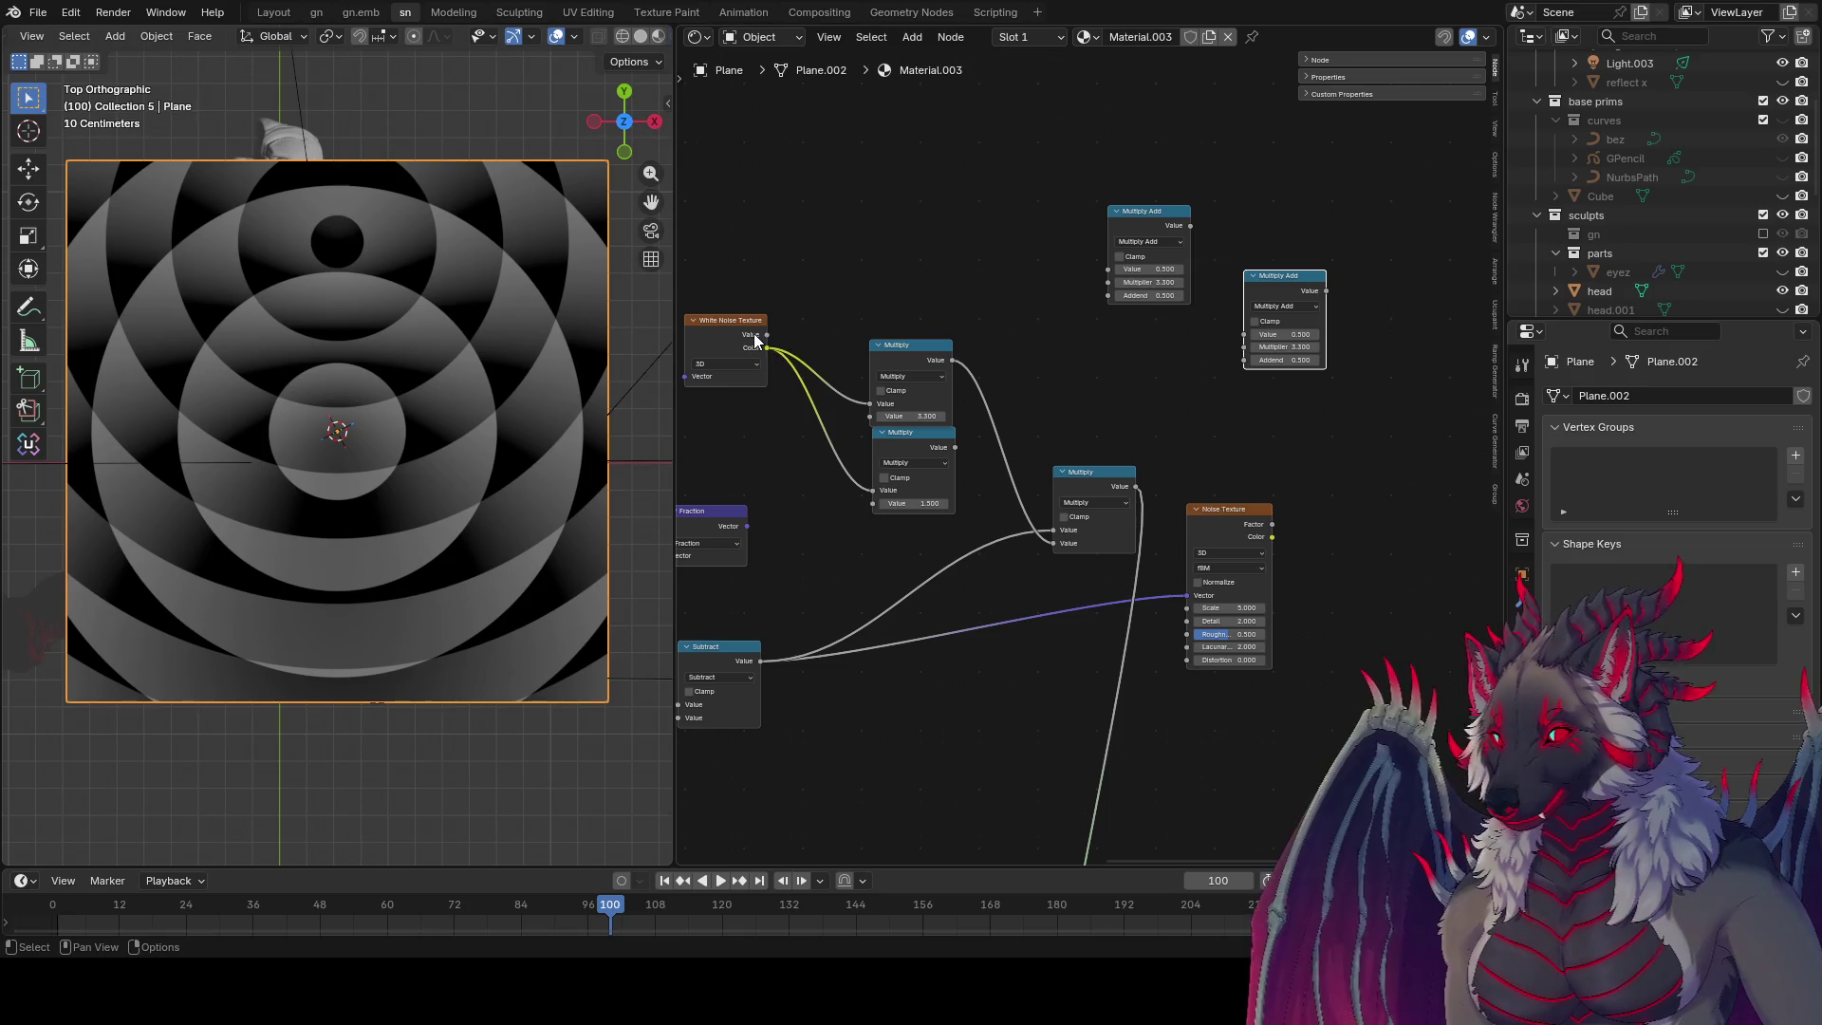
Step: Duplicate the White Noise Texture and link its Value into the Multiply Add
key("shift+d")
left_click(983, 209)
left_click_drag(970, 216, 1109, 268)
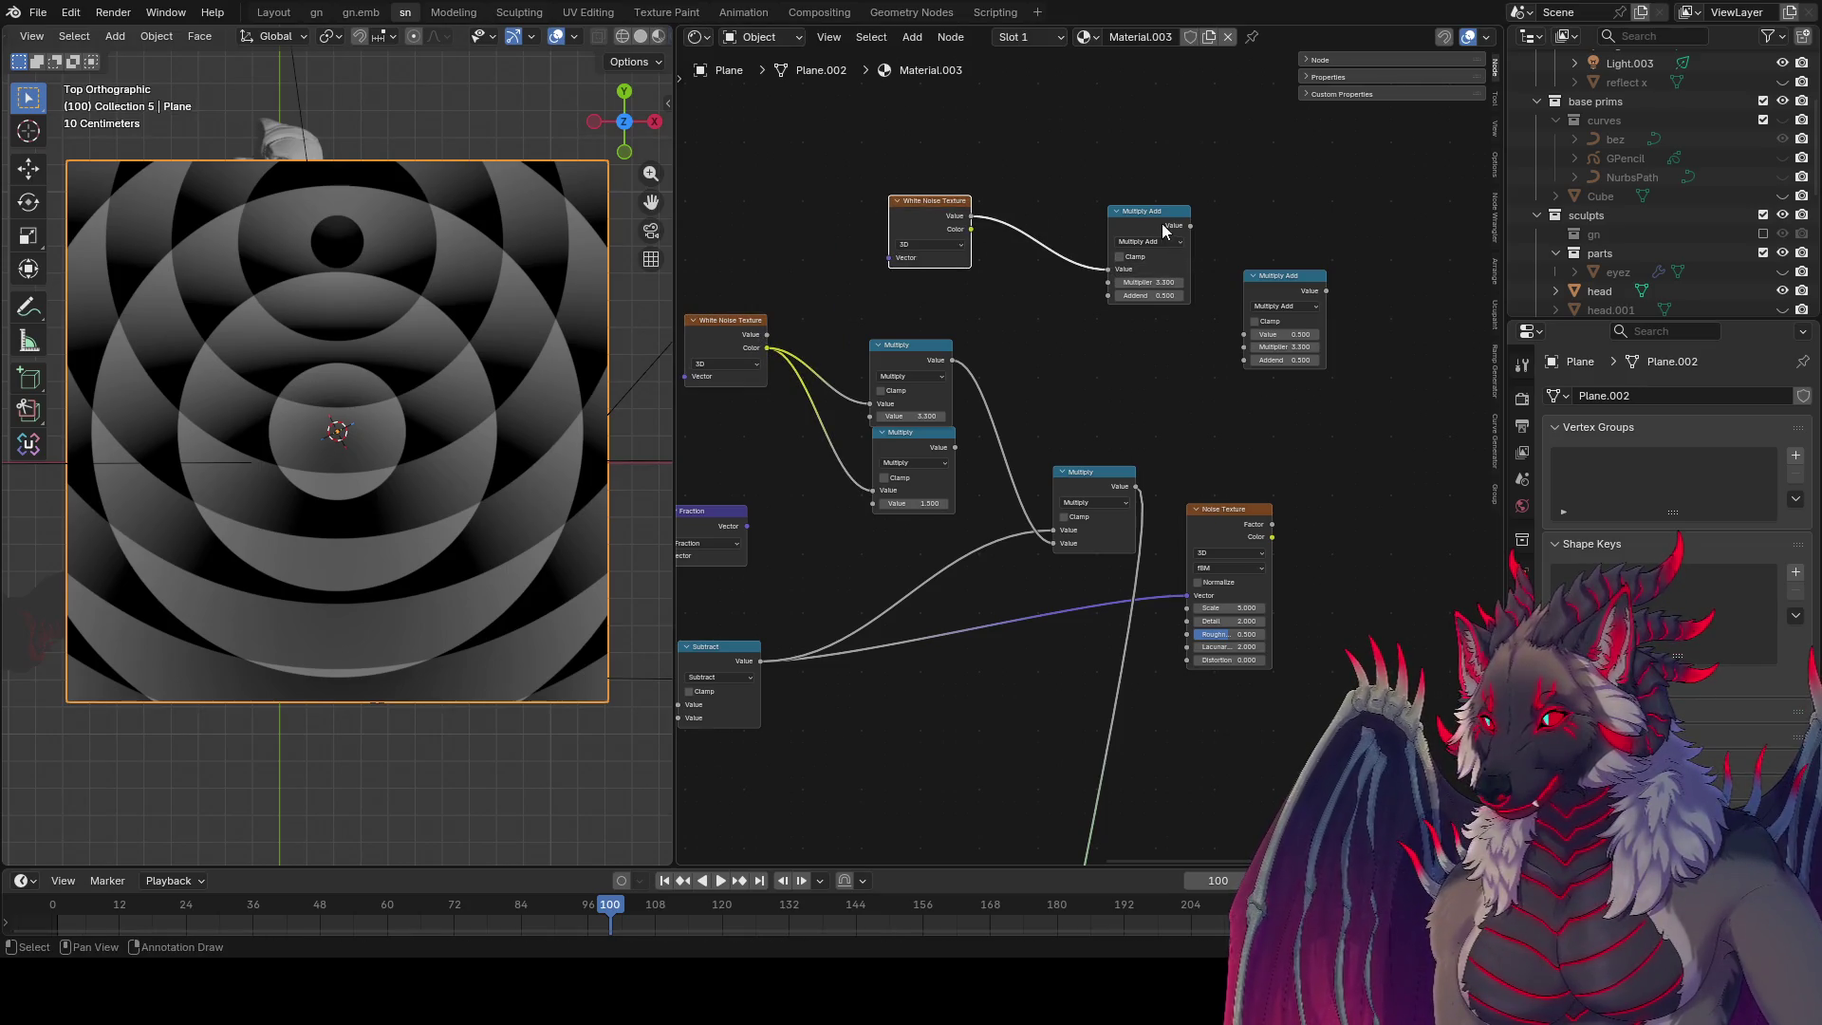
left_click(1144, 215)
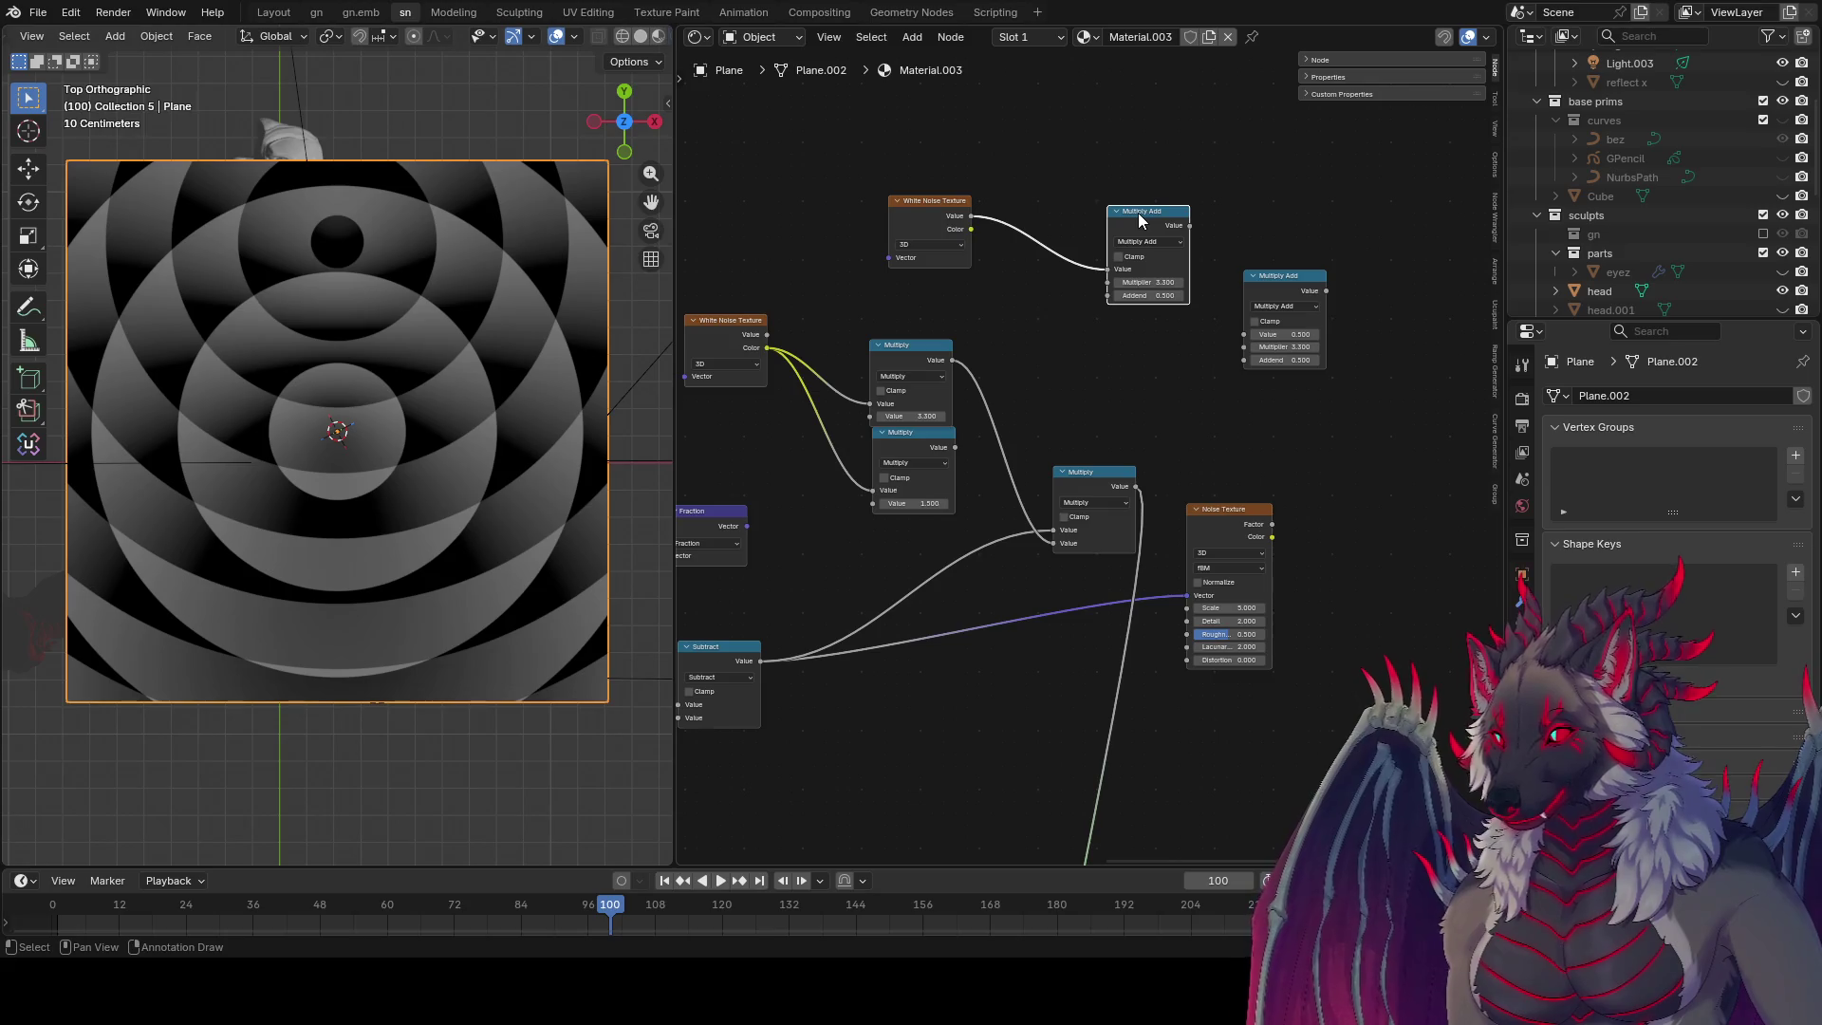
left_click_drag(1139, 220, 1051, 185)
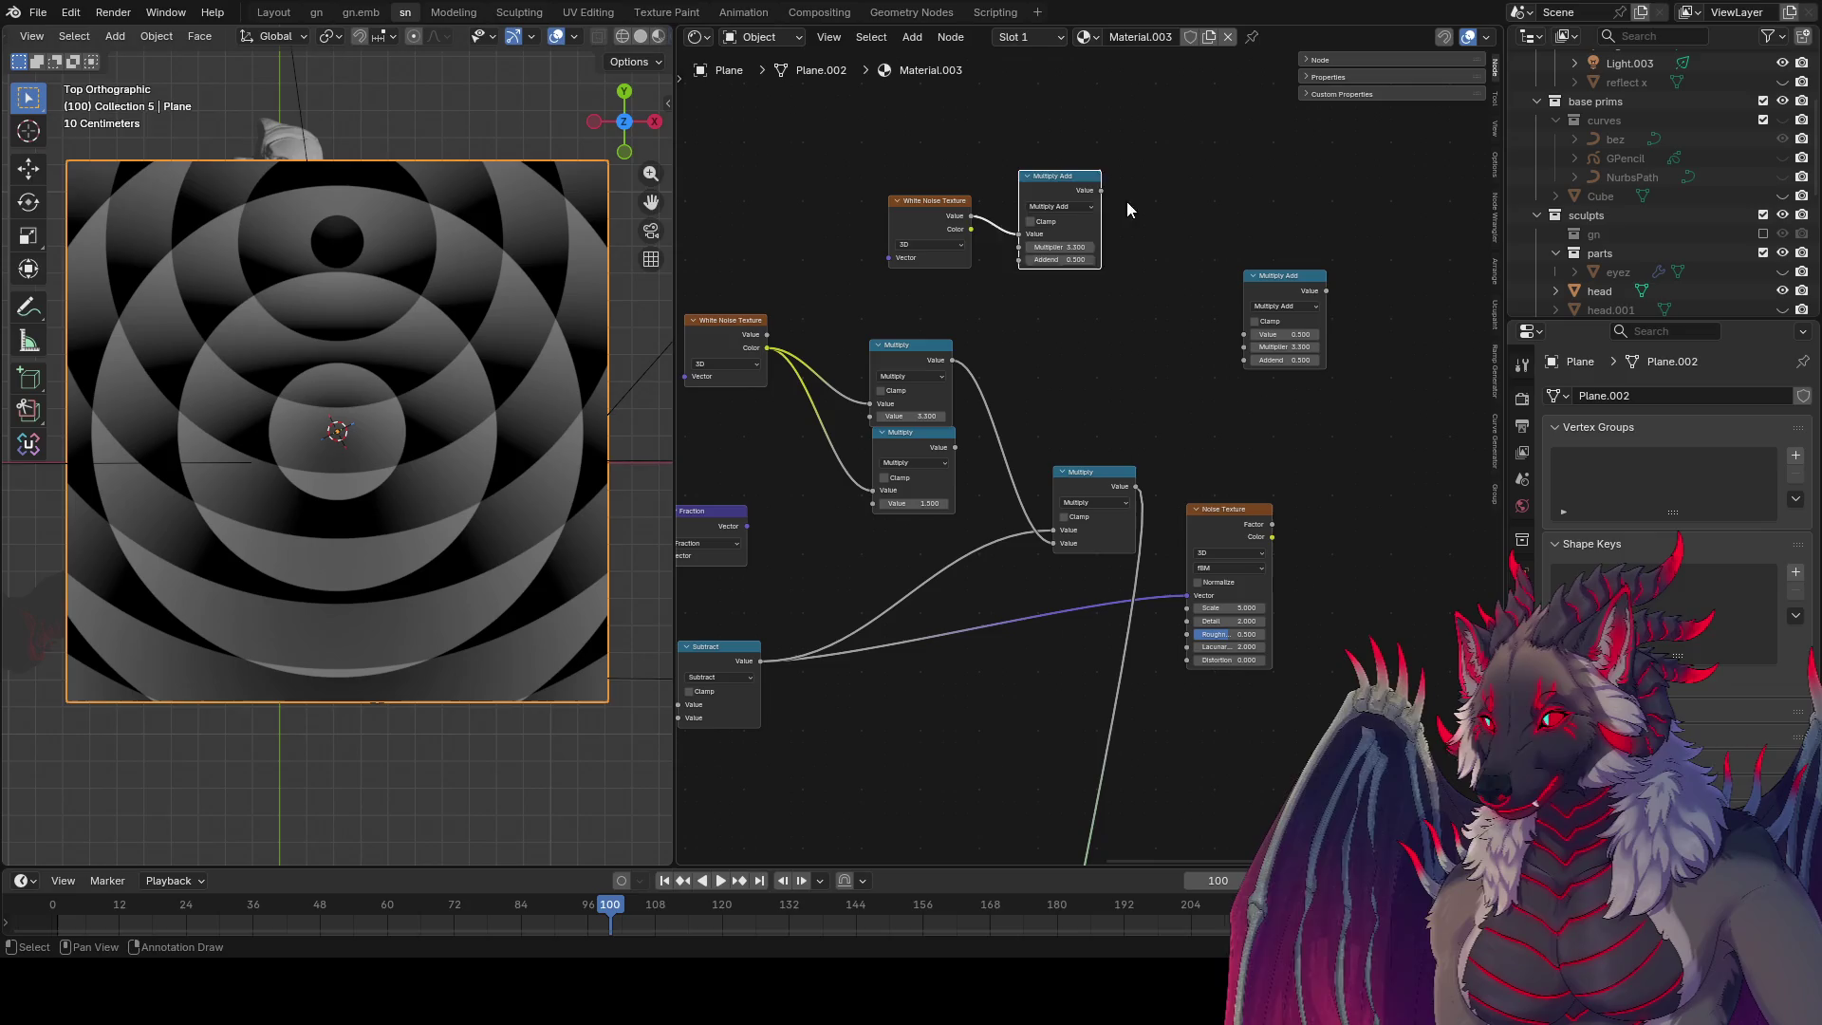
key("g")
left_click(1169, 258)
Step: Insert a Subtract node (1.000) into the White Noise link and feed noise Value into the Multiplier
key("shift+d")
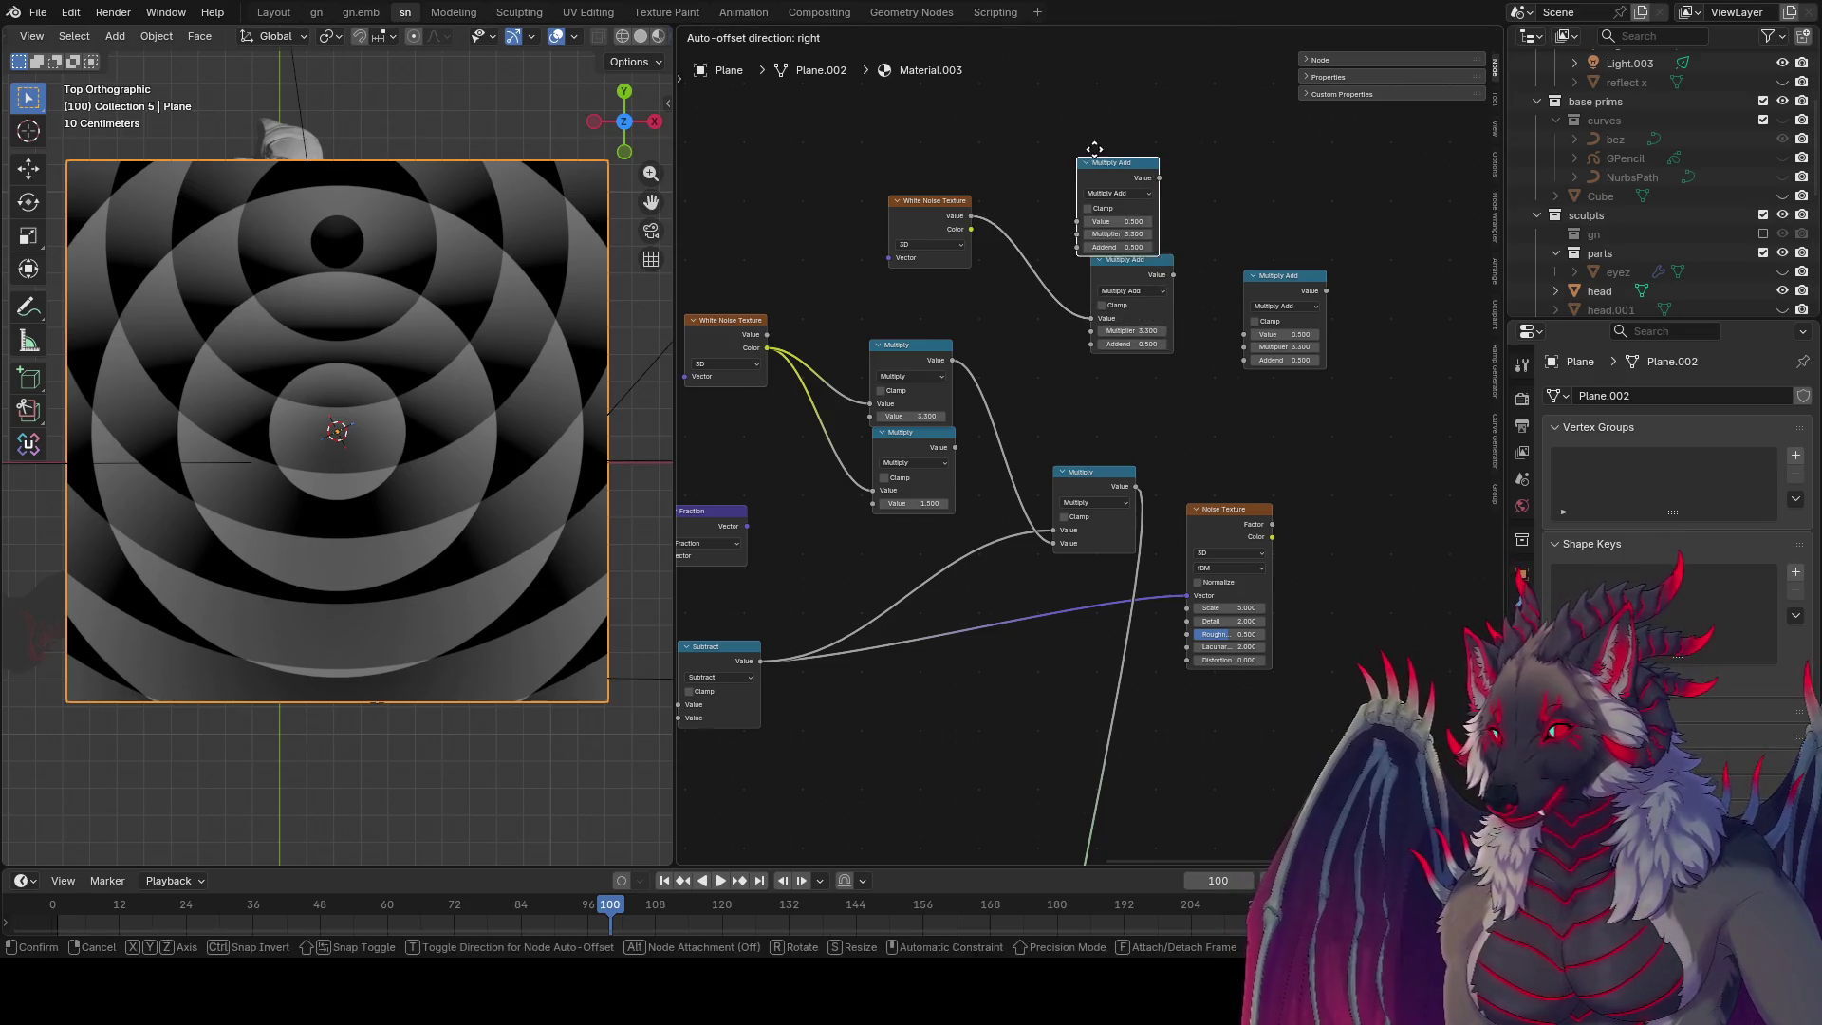
left_click(1123, 179)
scroll(1123, 178, "up", 3, "ctrl")
key("g")
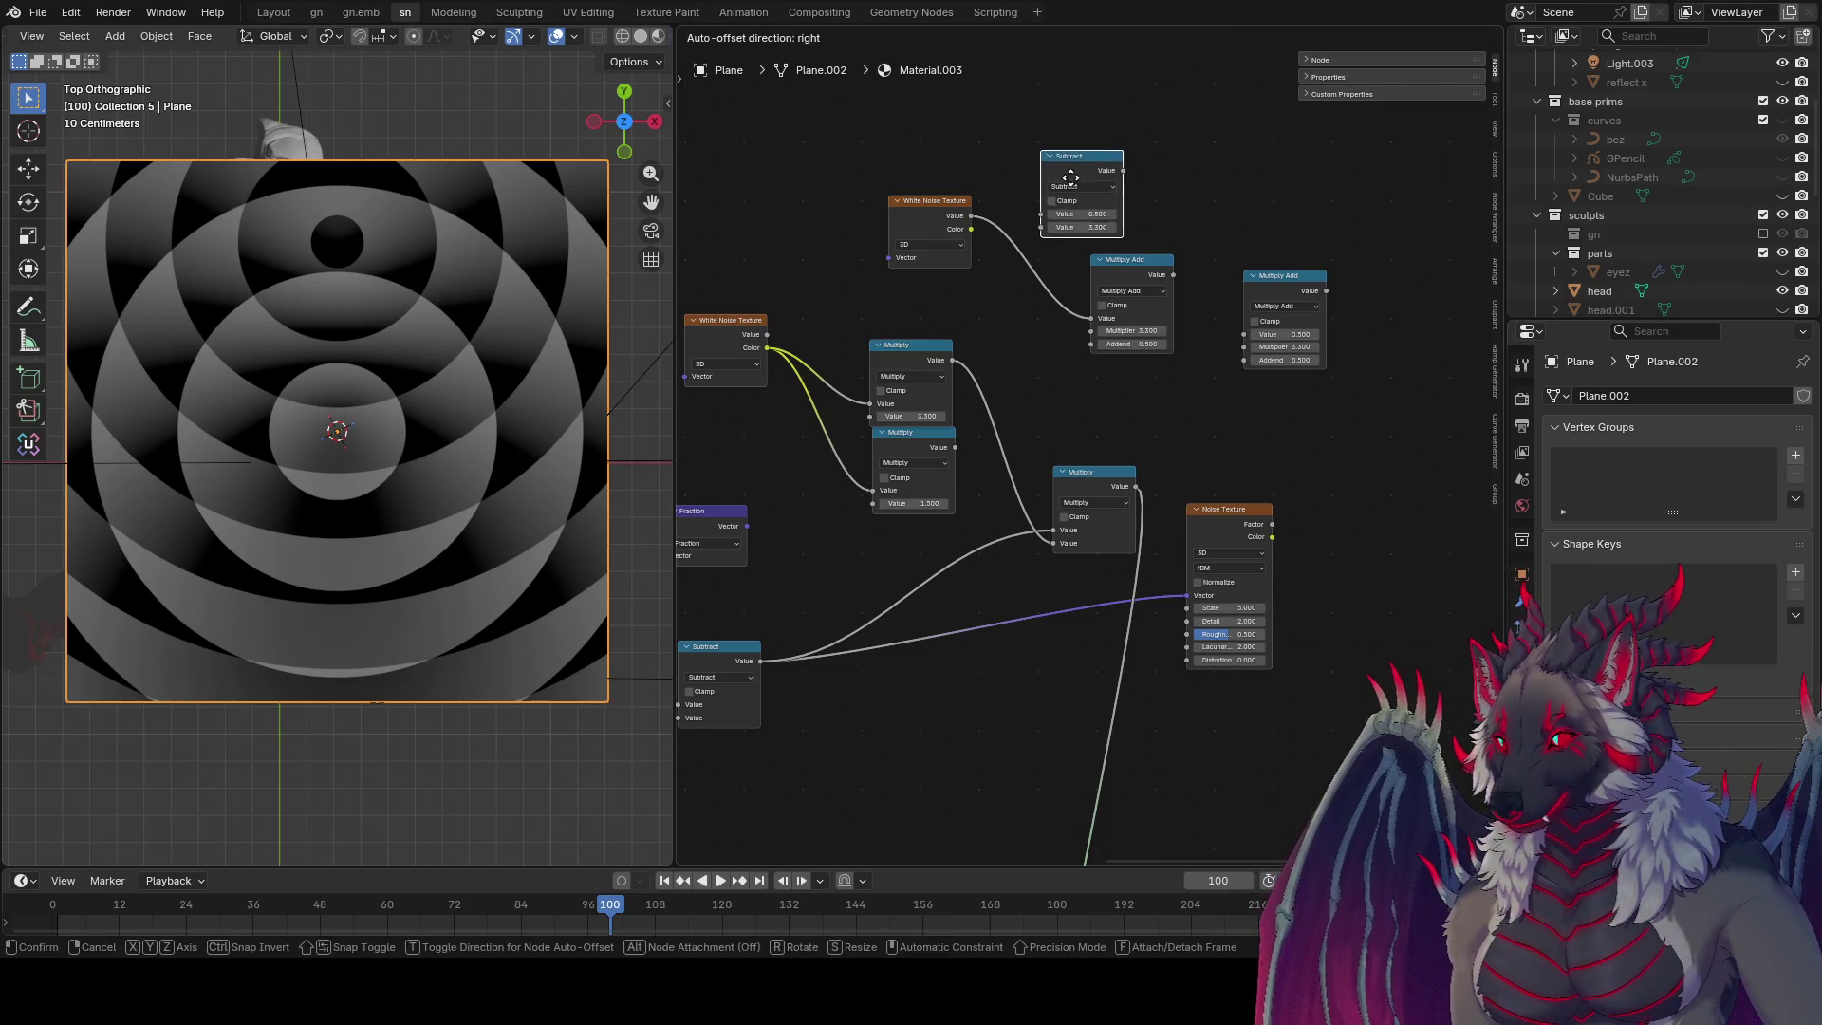
left_click(1077, 166)
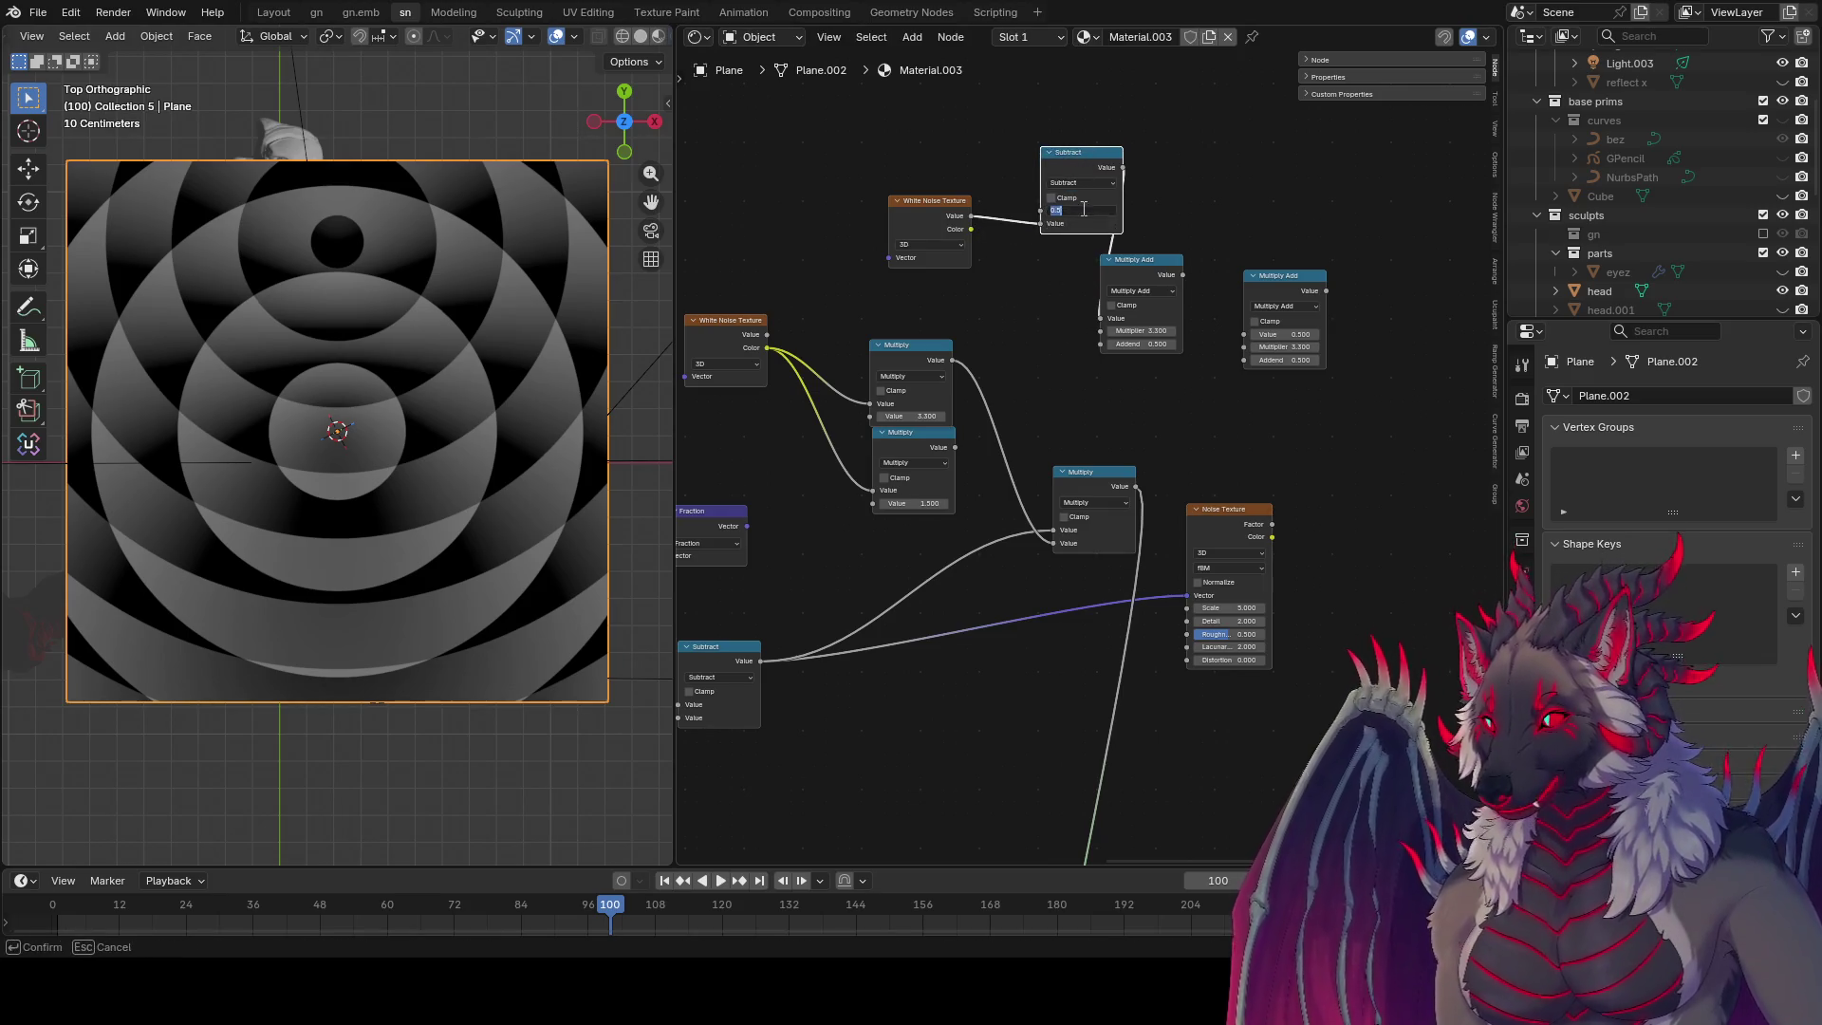
mouse_move(1142, 264)
left_mouse_down()
mouse_move(1125, 258)
mouse_move(1193, 240)
mouse_move(1093, 271)
left_mouse_up()
left_click_drag(974, 216, 1052, 338)
key("g")
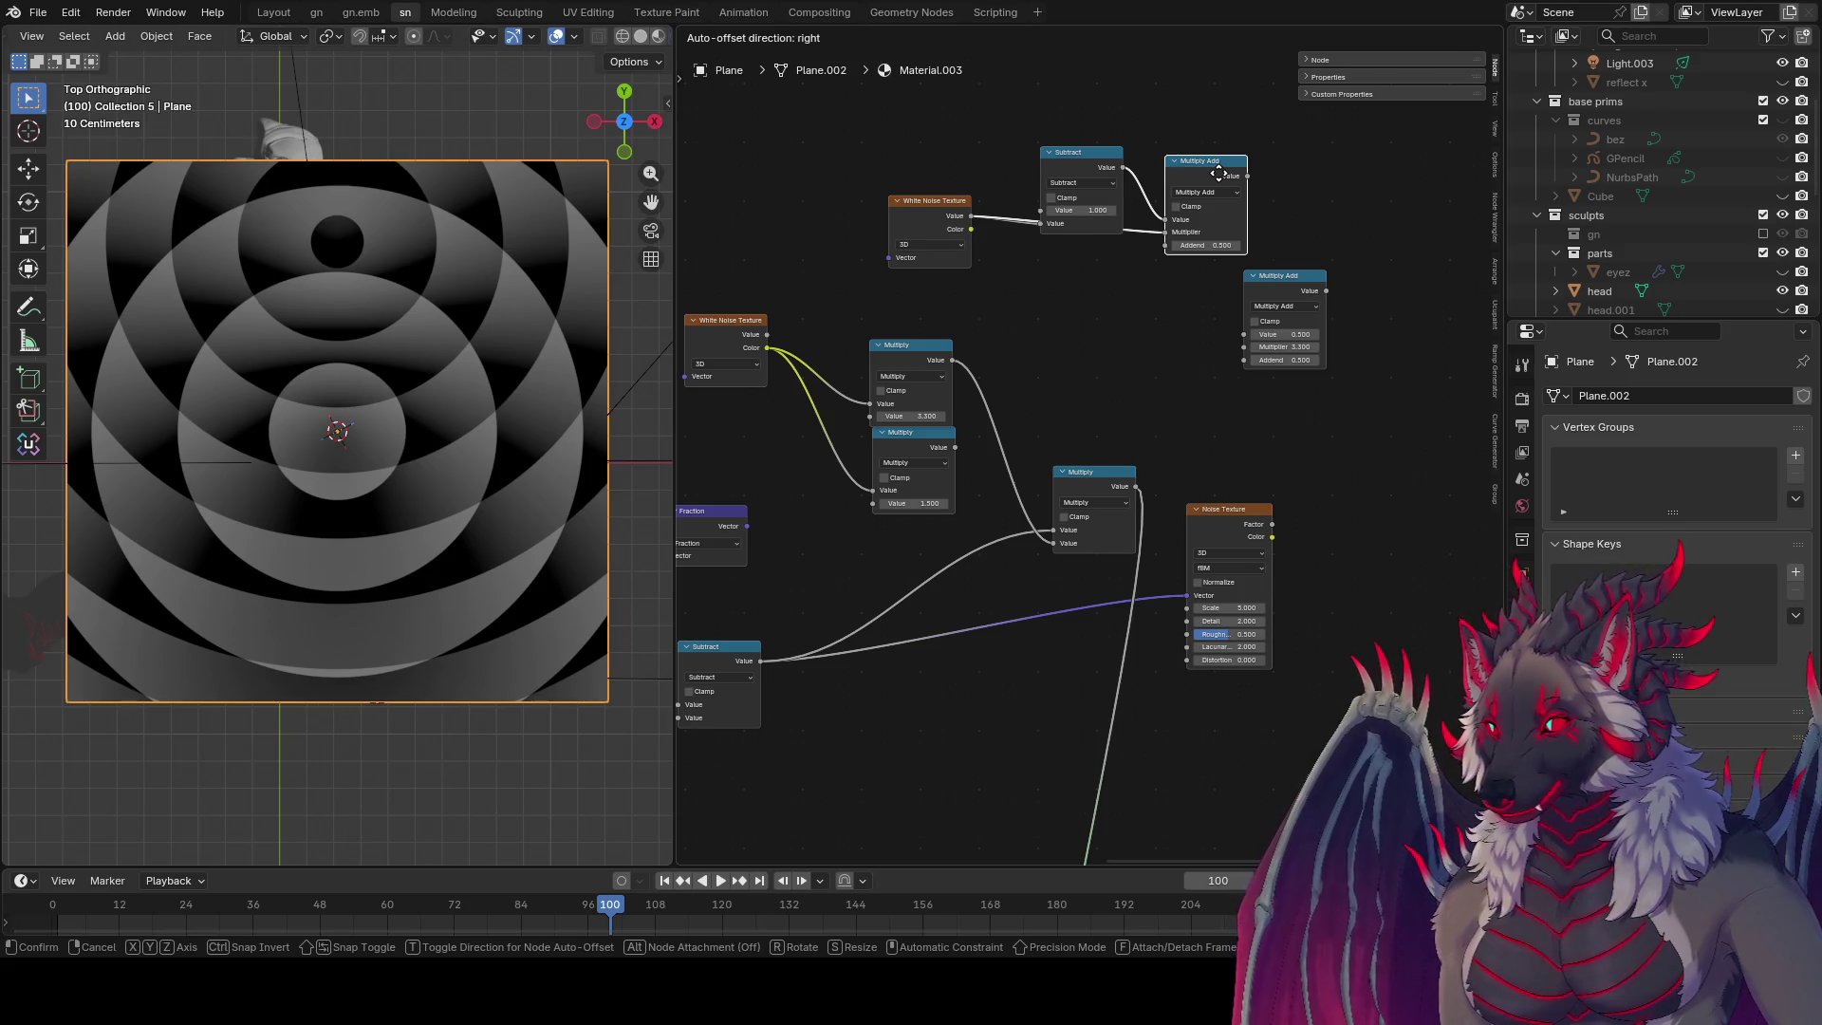
Step: Insert Multiply Add nodes into the output link and the White Noise link
left_click(1218, 172)
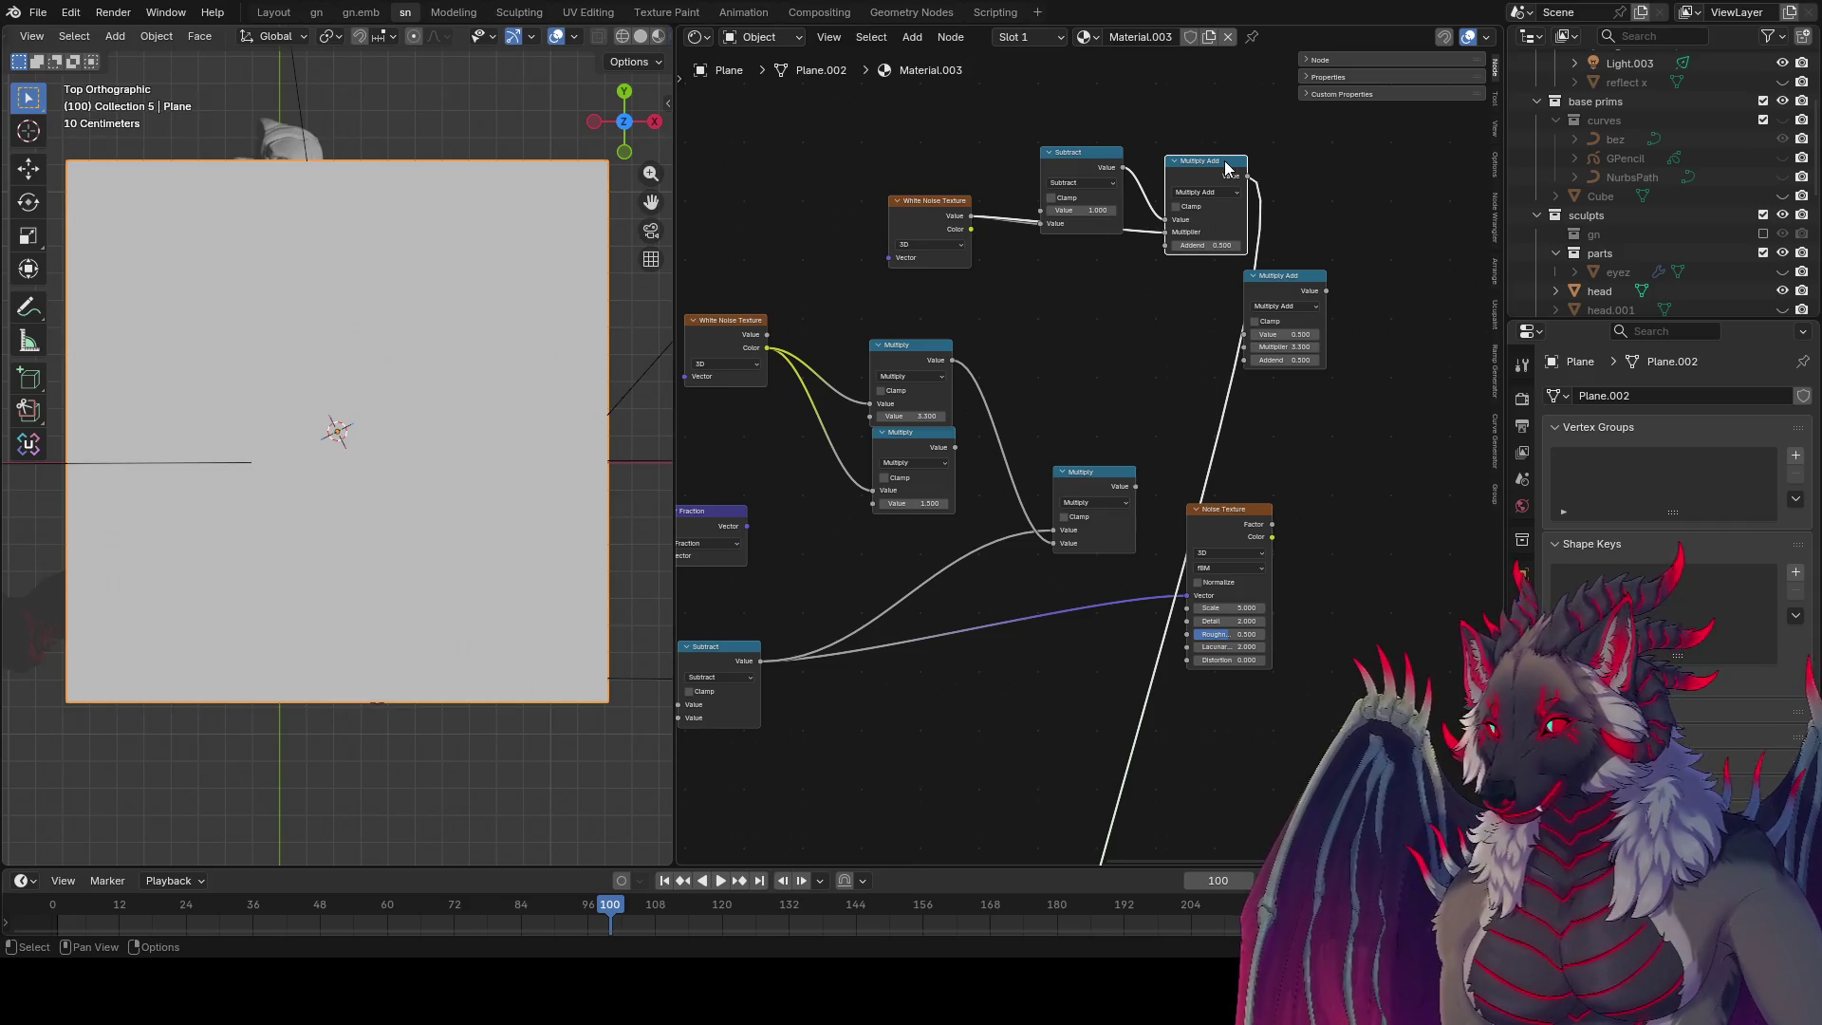
mouse_move(1227, 171)
left_mouse_down()
mouse_move(1171, 277)
mouse_move(1190, 275)
left_mouse_up()
left_click_drag(1300, 279, 1357, 229)
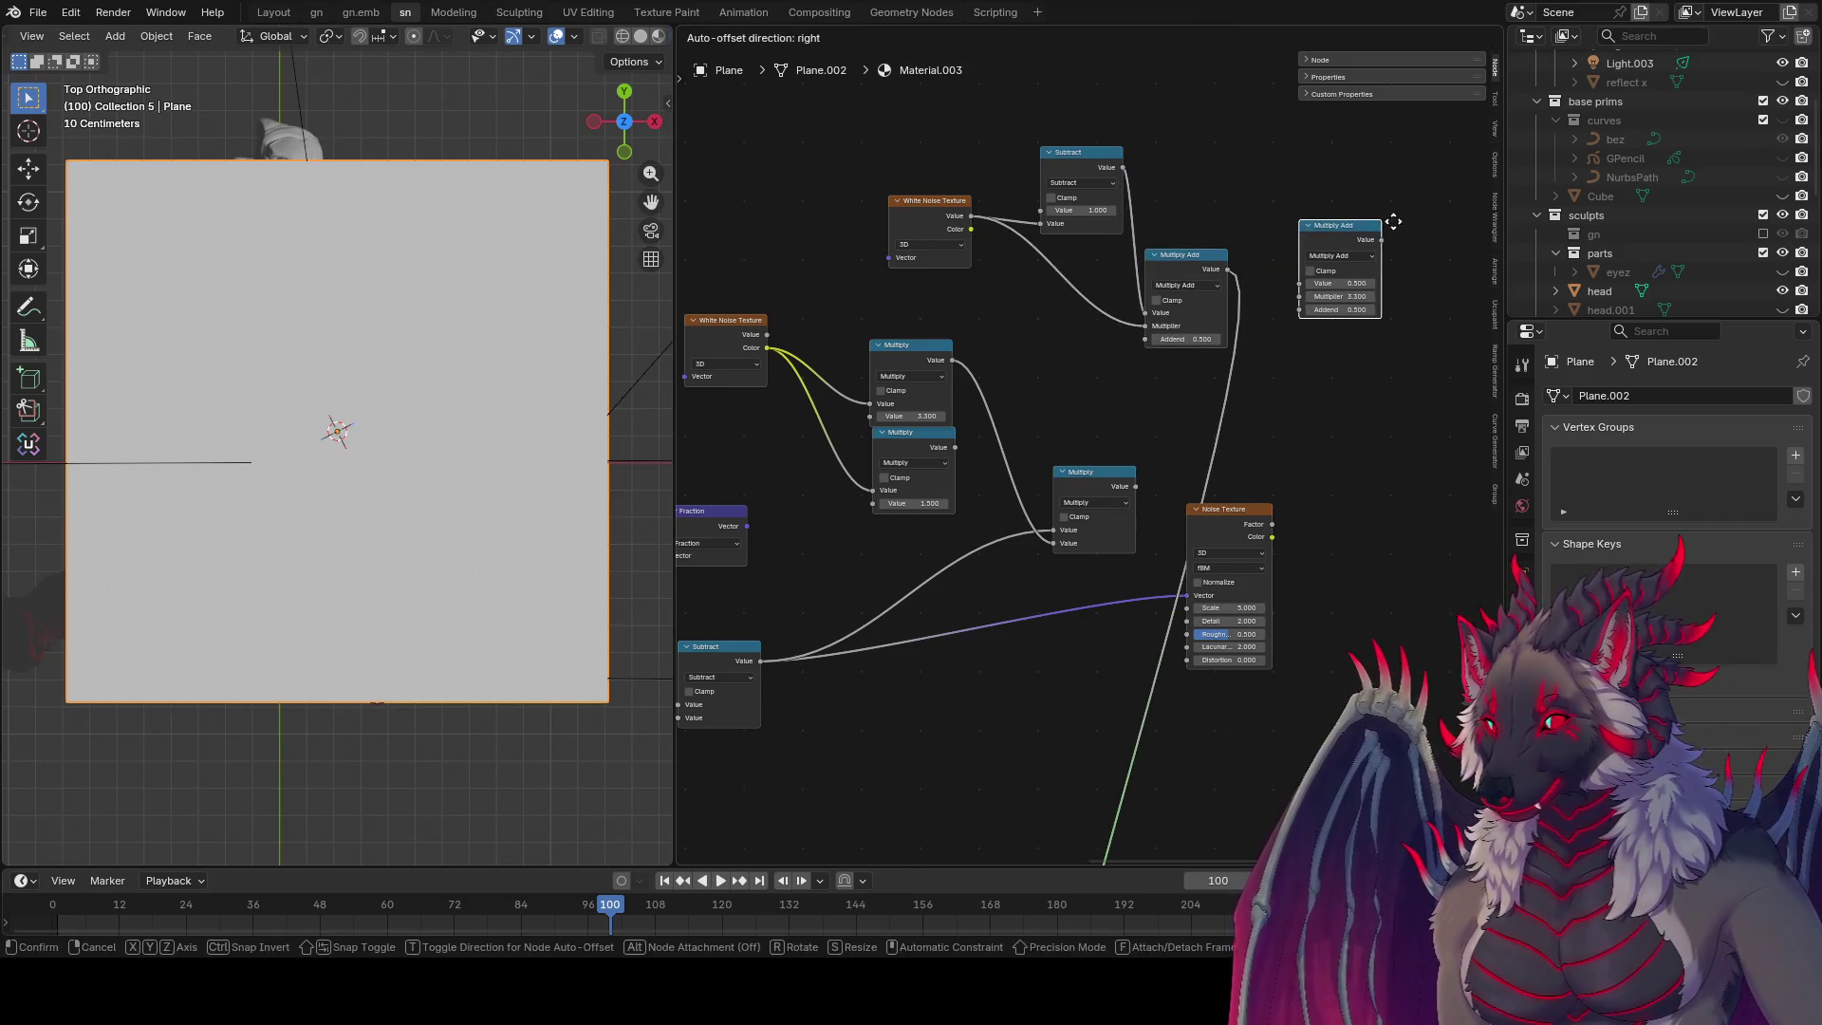
left_click_drag(1188, 258, 1222, 275)
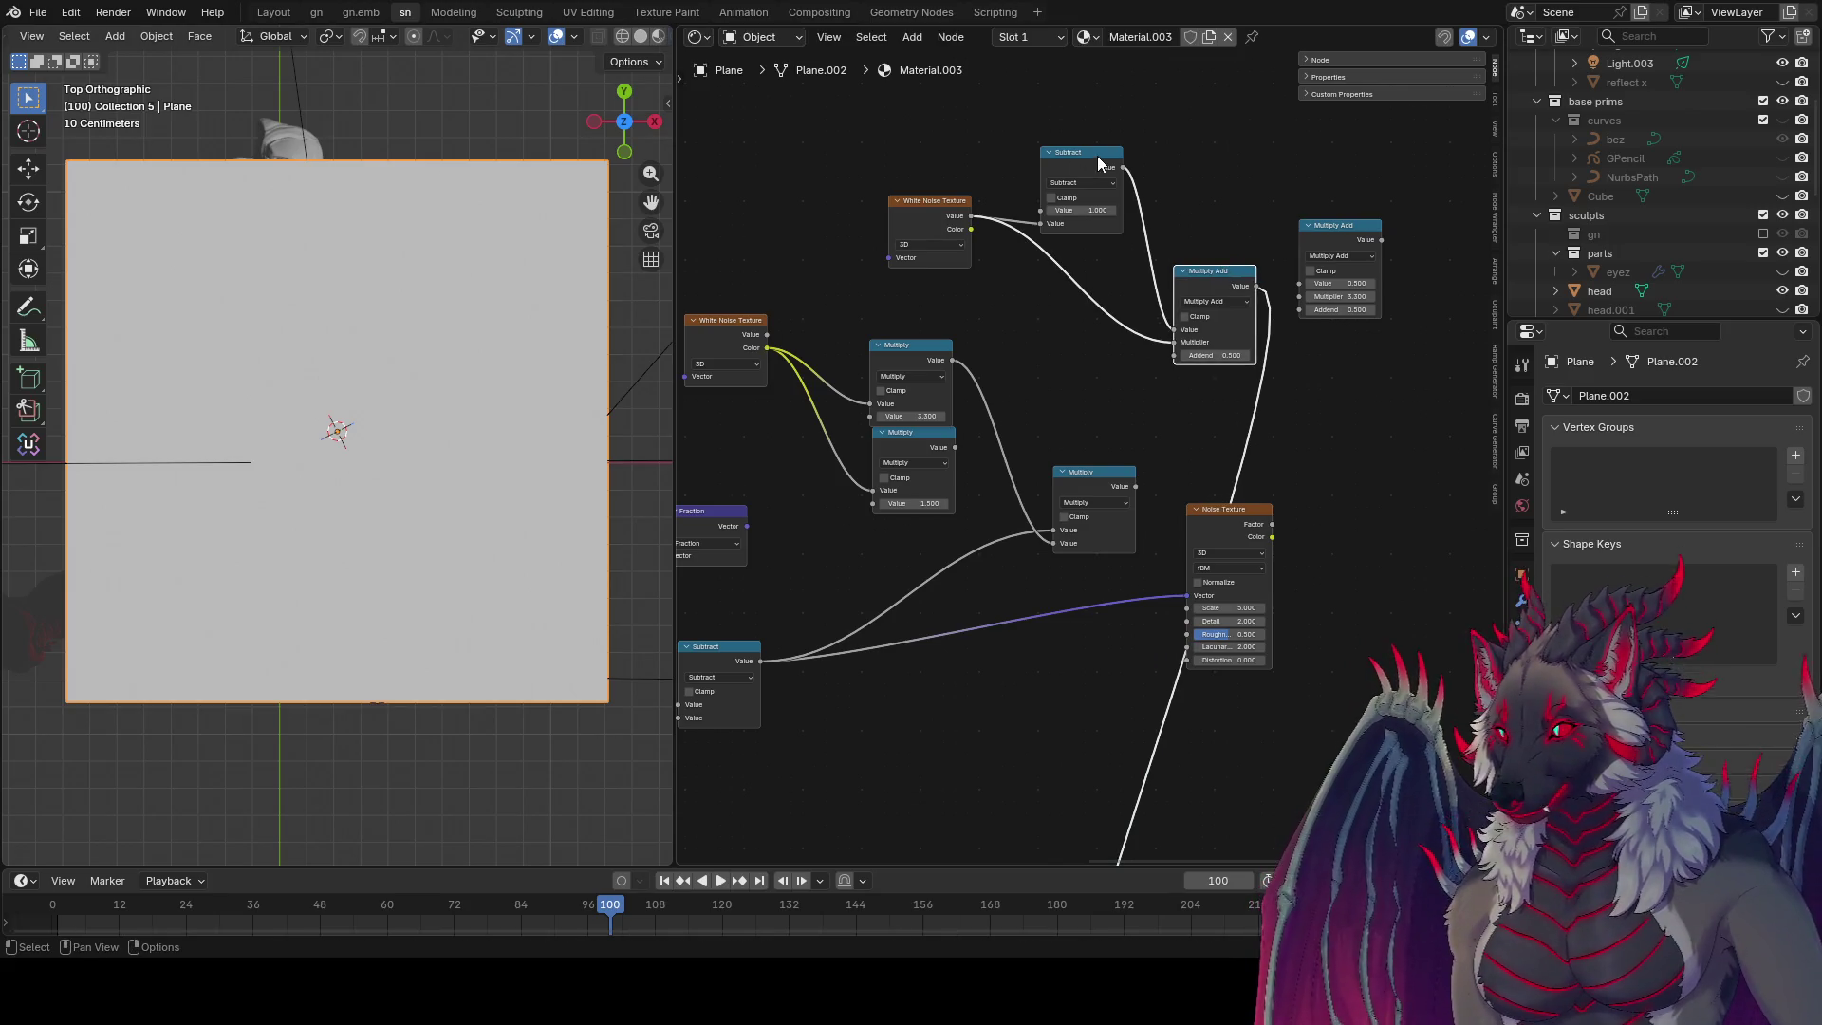
left_click(1372, 237)
key("shift+d")
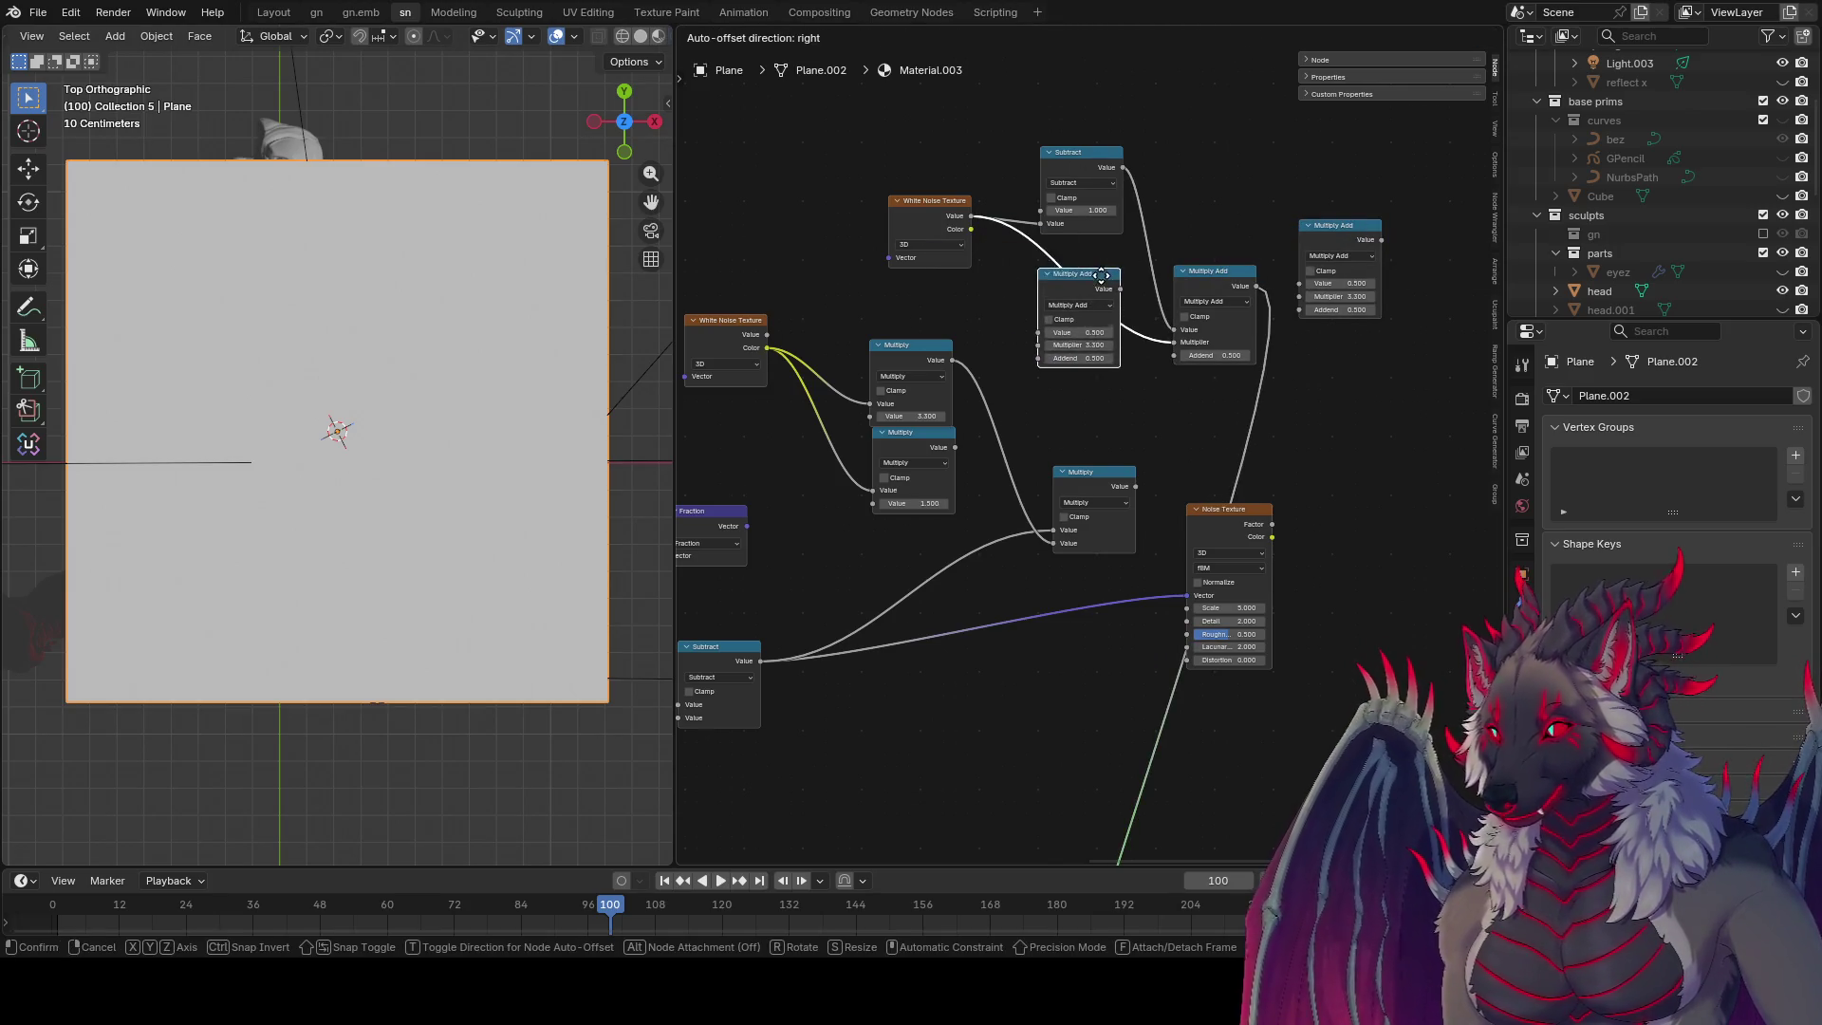
left_click(1063, 378)
Step: Wire the Subtract and both Wrap outputs into the Multiply and Multiply Add inputs
left_click_drag(761, 661, 1040, 345)
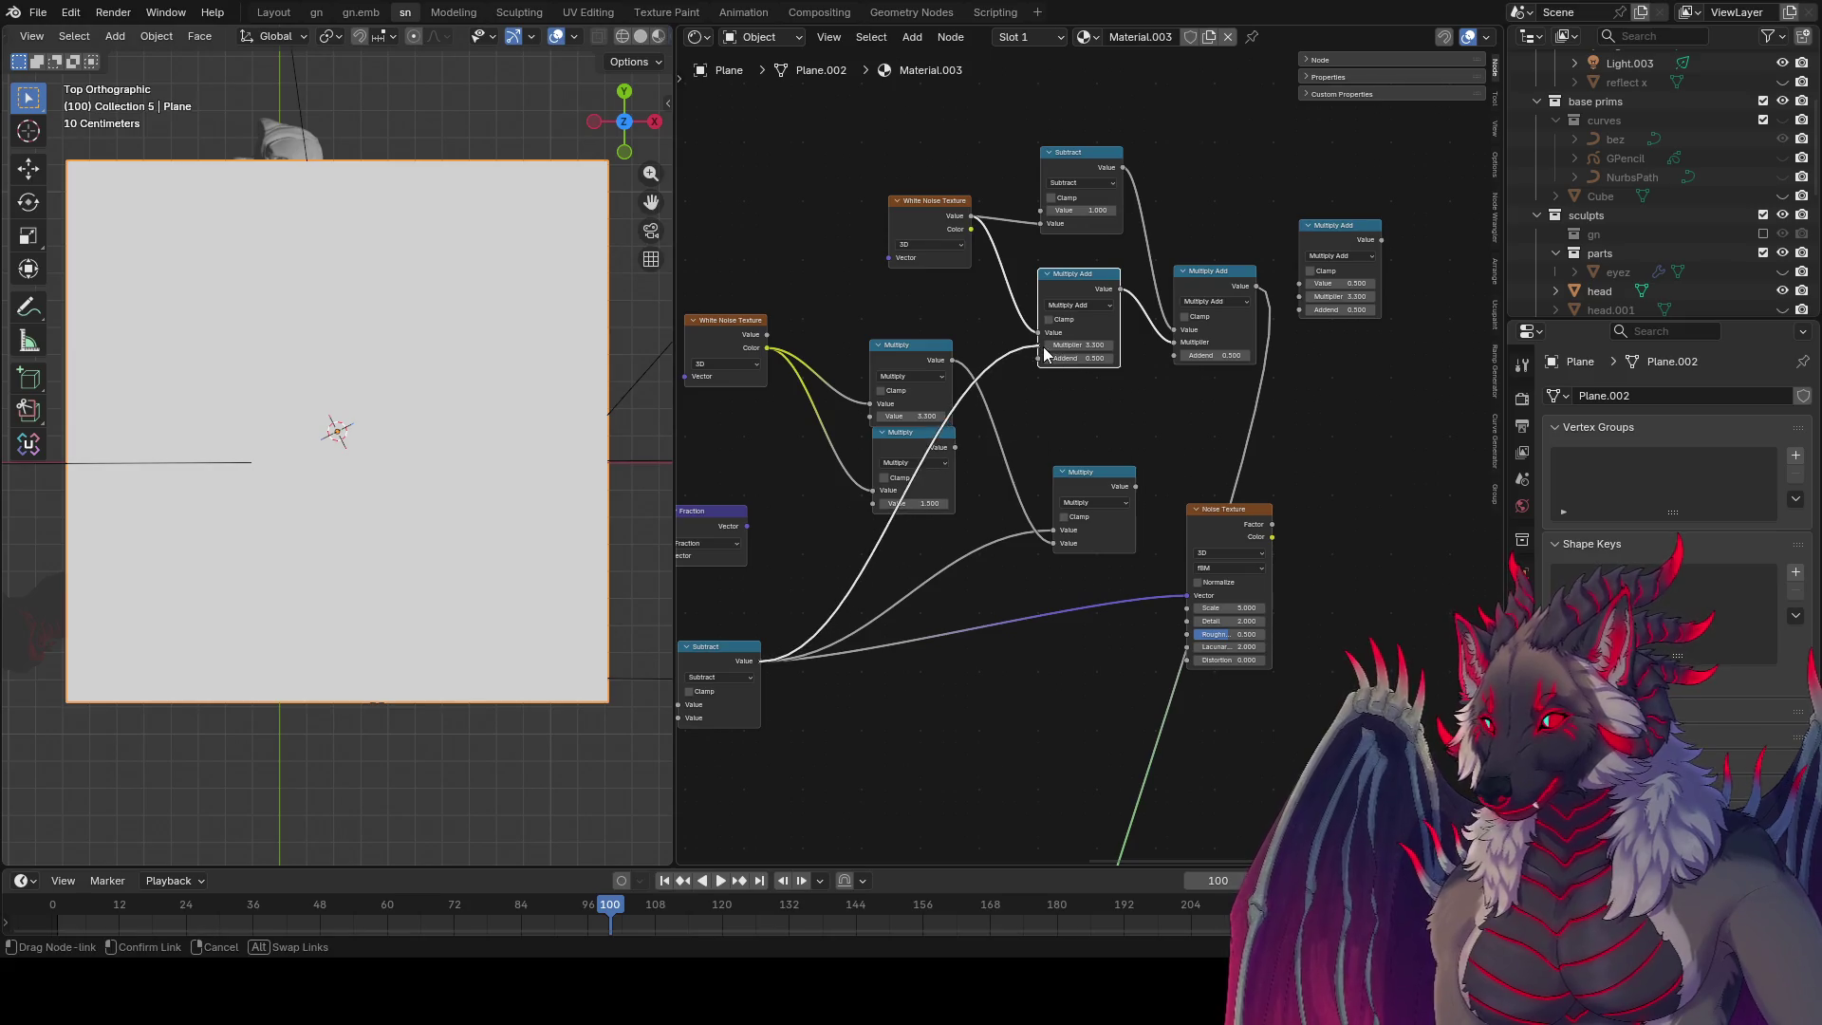
middle_click_drag(1232, 391, 1337, 321)
mouse_move(880, 573)
left_mouse_down()
mouse_move(1247, 330)
mouse_move(871, 589)
mouse_move(1091, 447)
left_mouse_up()
scroll(825, 617, "down", 2)
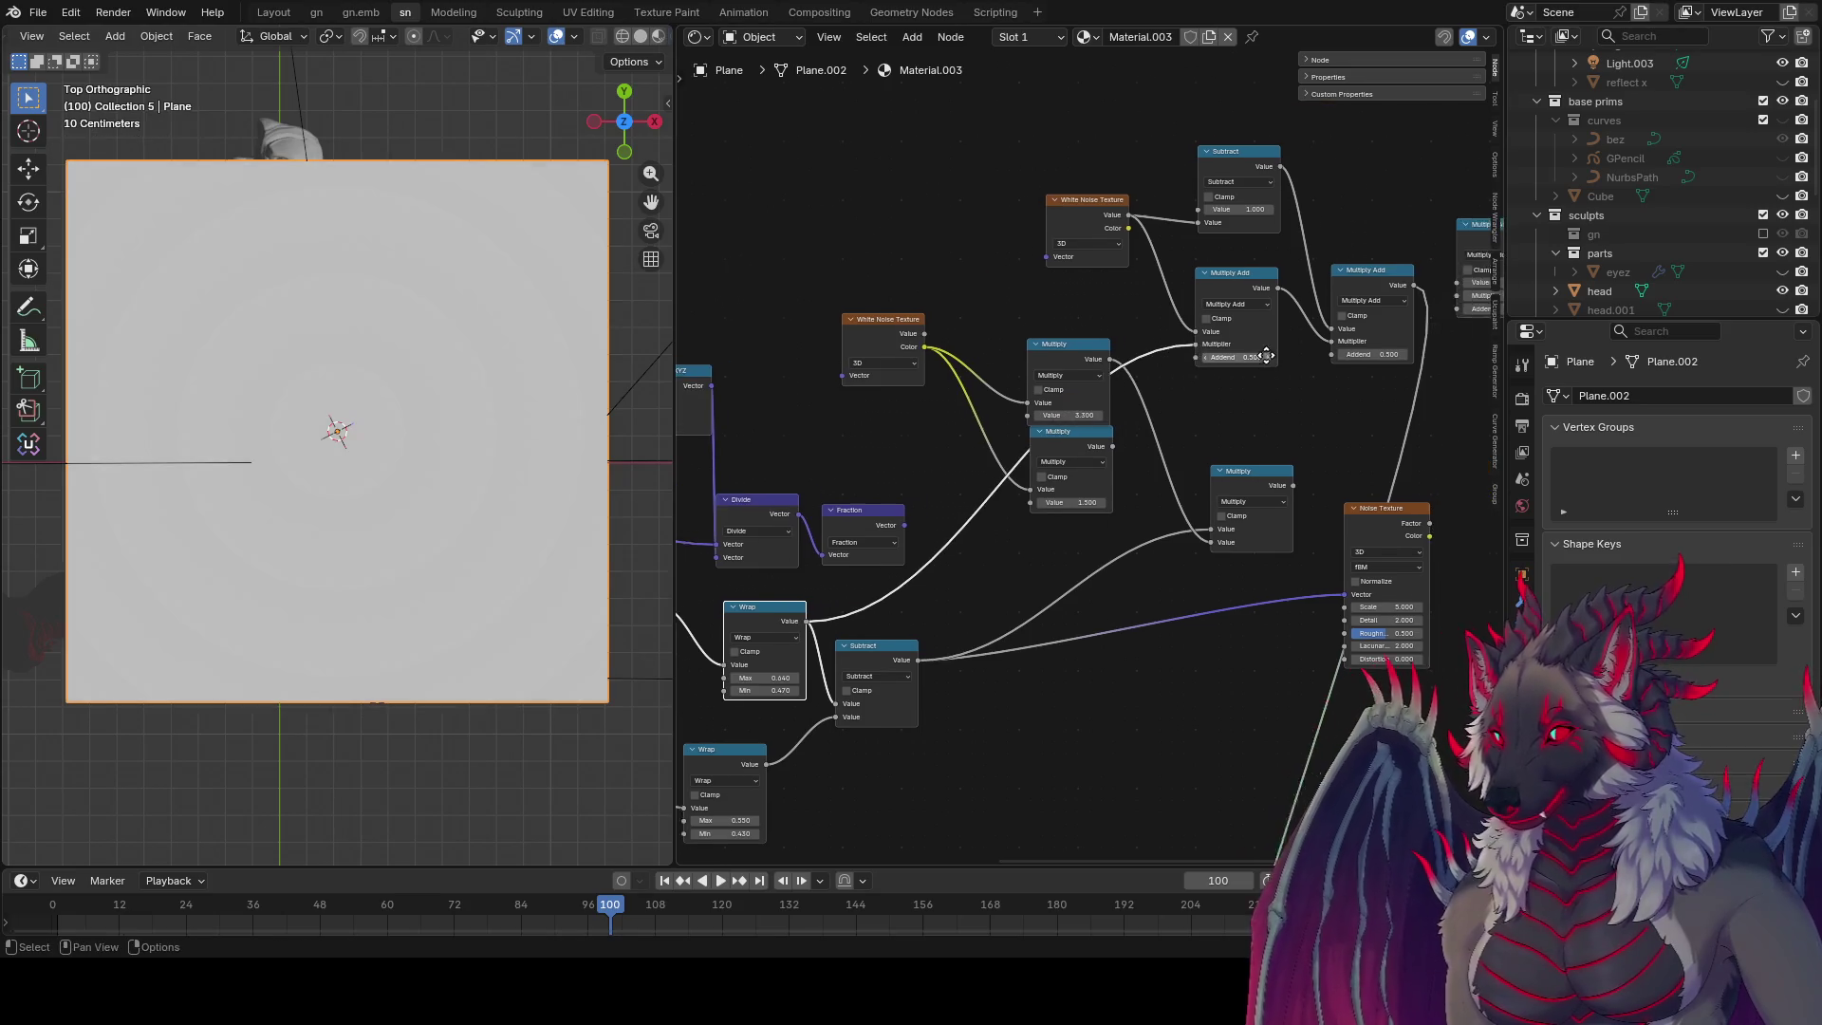
mouse_move(822, 701)
left_mouse_down()
mouse_move(1082, 584)
mouse_move(1312, 417)
mouse_move(1225, 304)
mouse_move(1177, 283)
left_mouse_up()
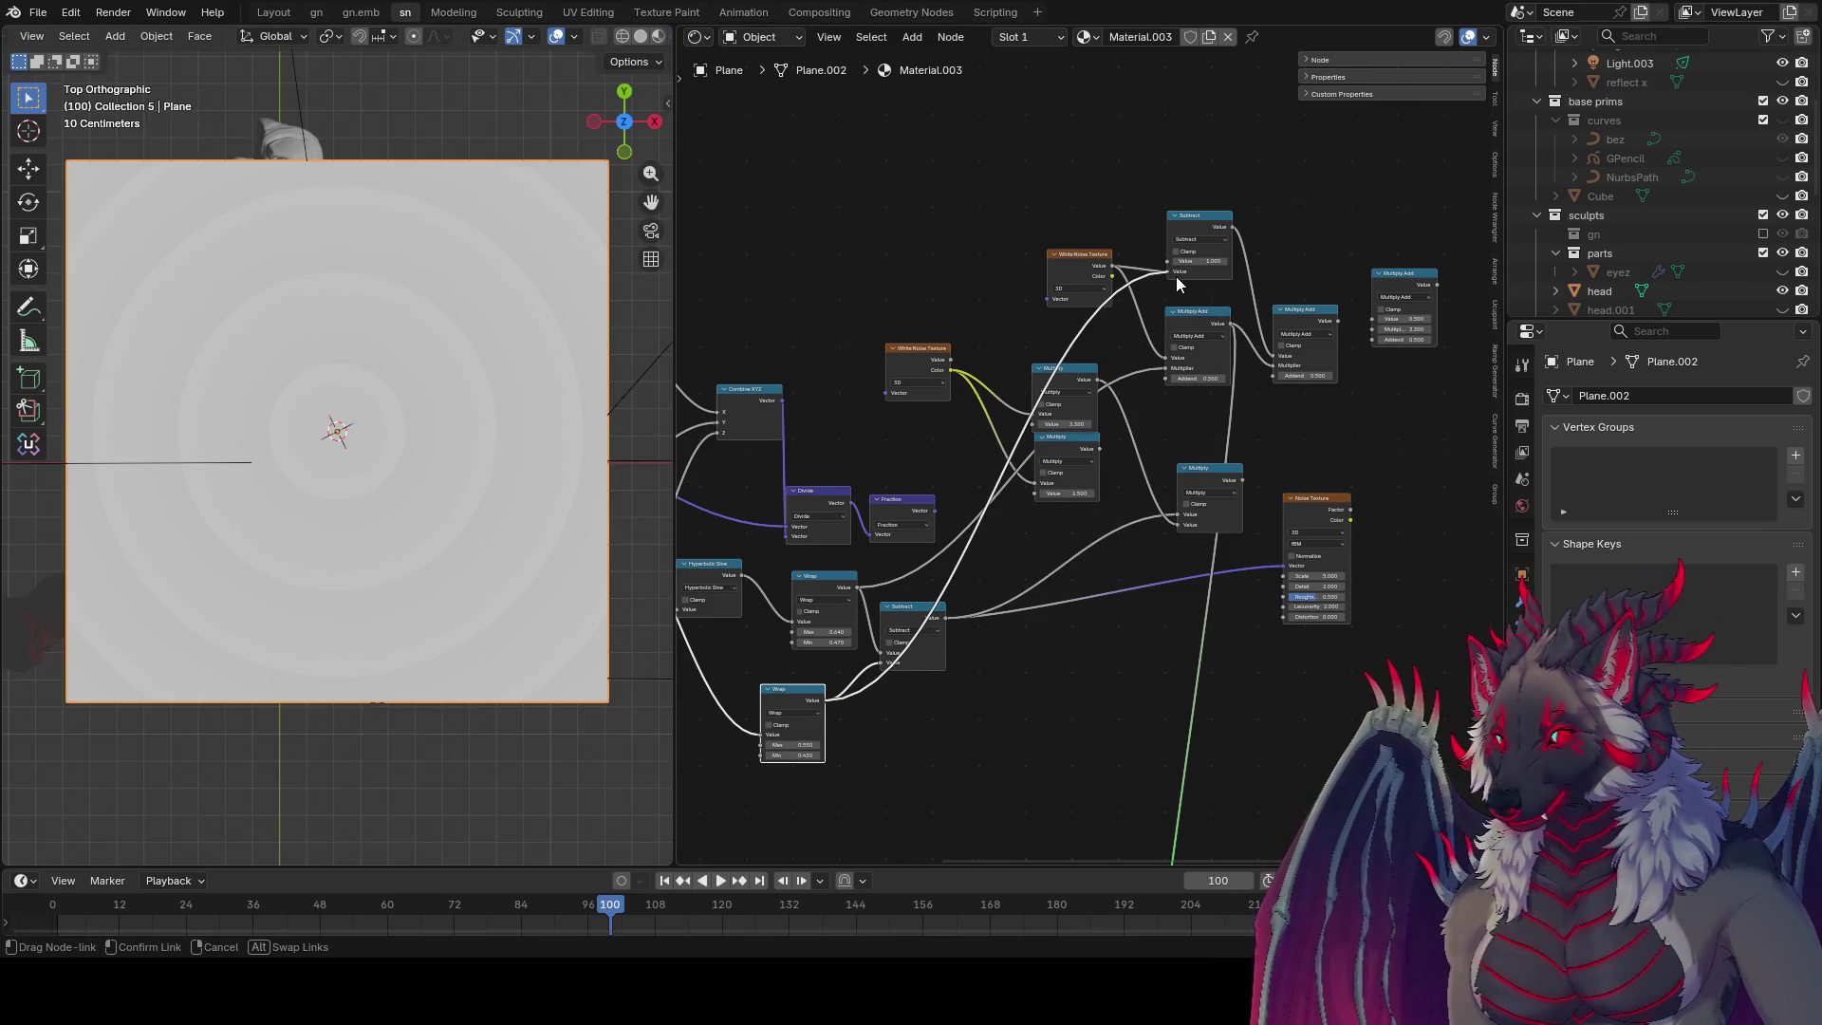
left_click_drag(1177, 283, 1177, 283)
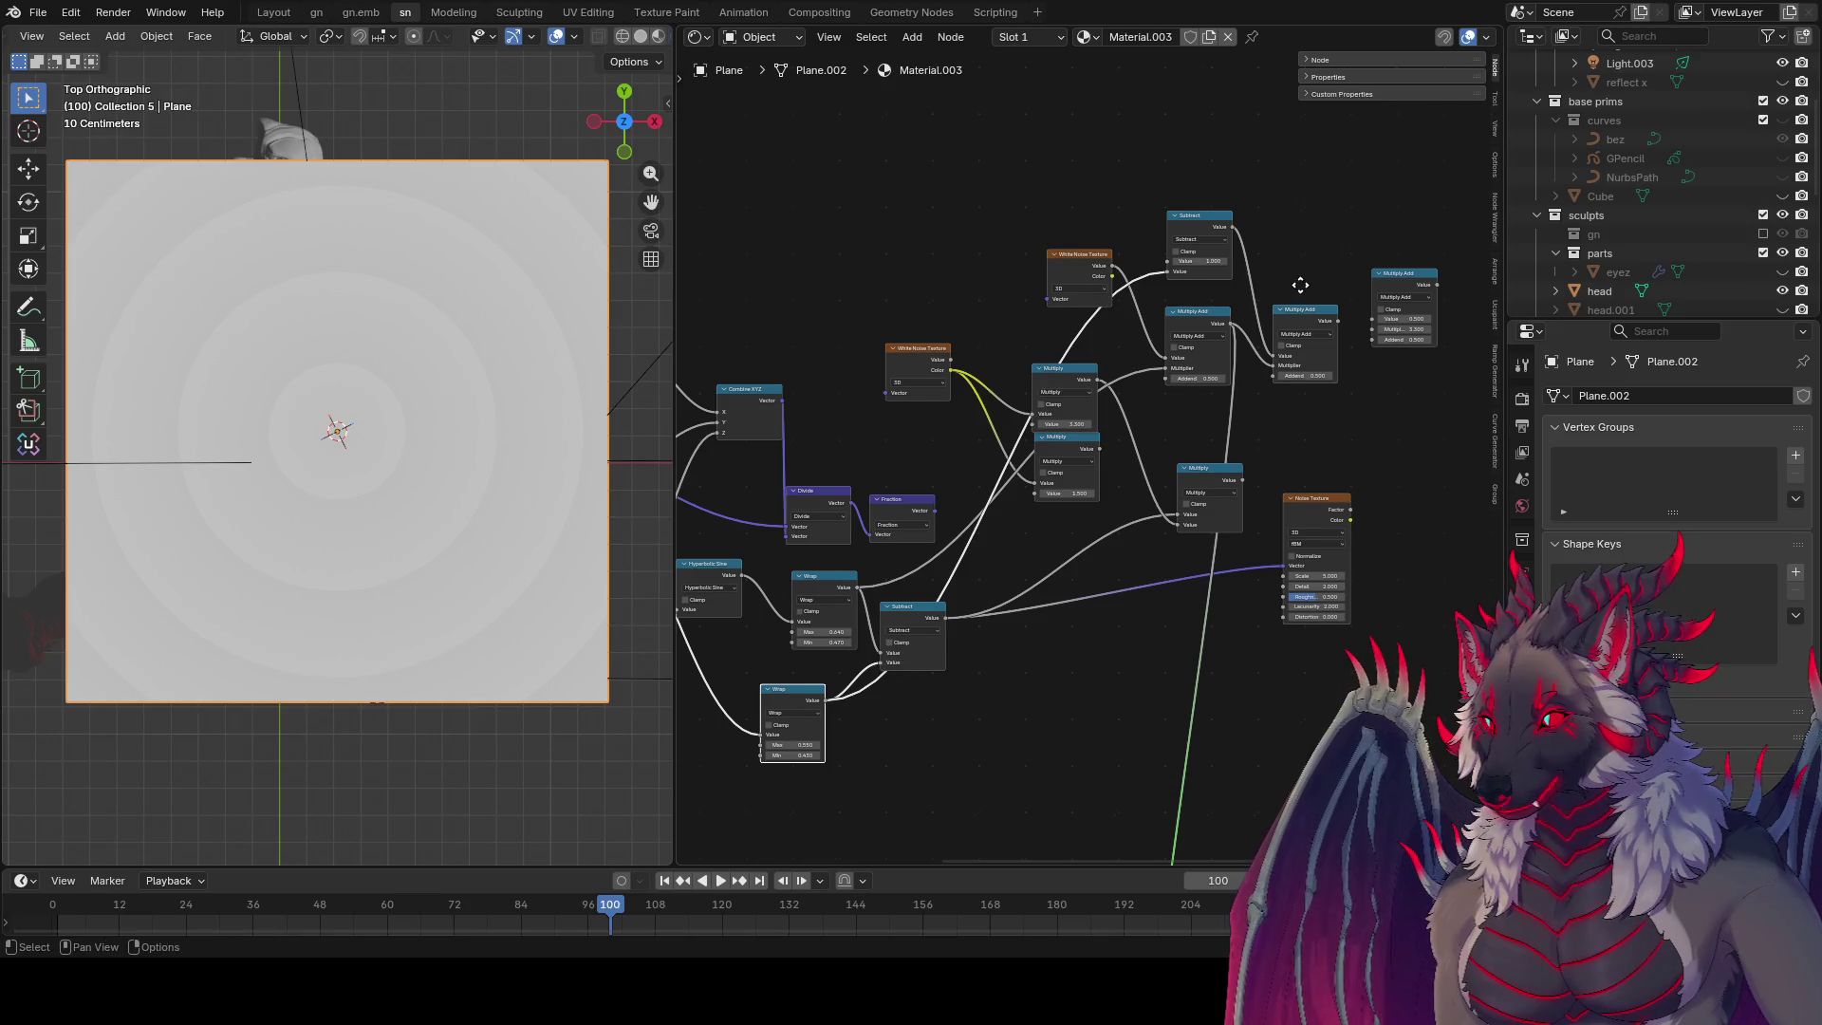
scroll(1249, 320, "up", 2)
Step: Lower the Multiply Add addends to darken and strengthen the ring pattern
left_click(1268, 366)
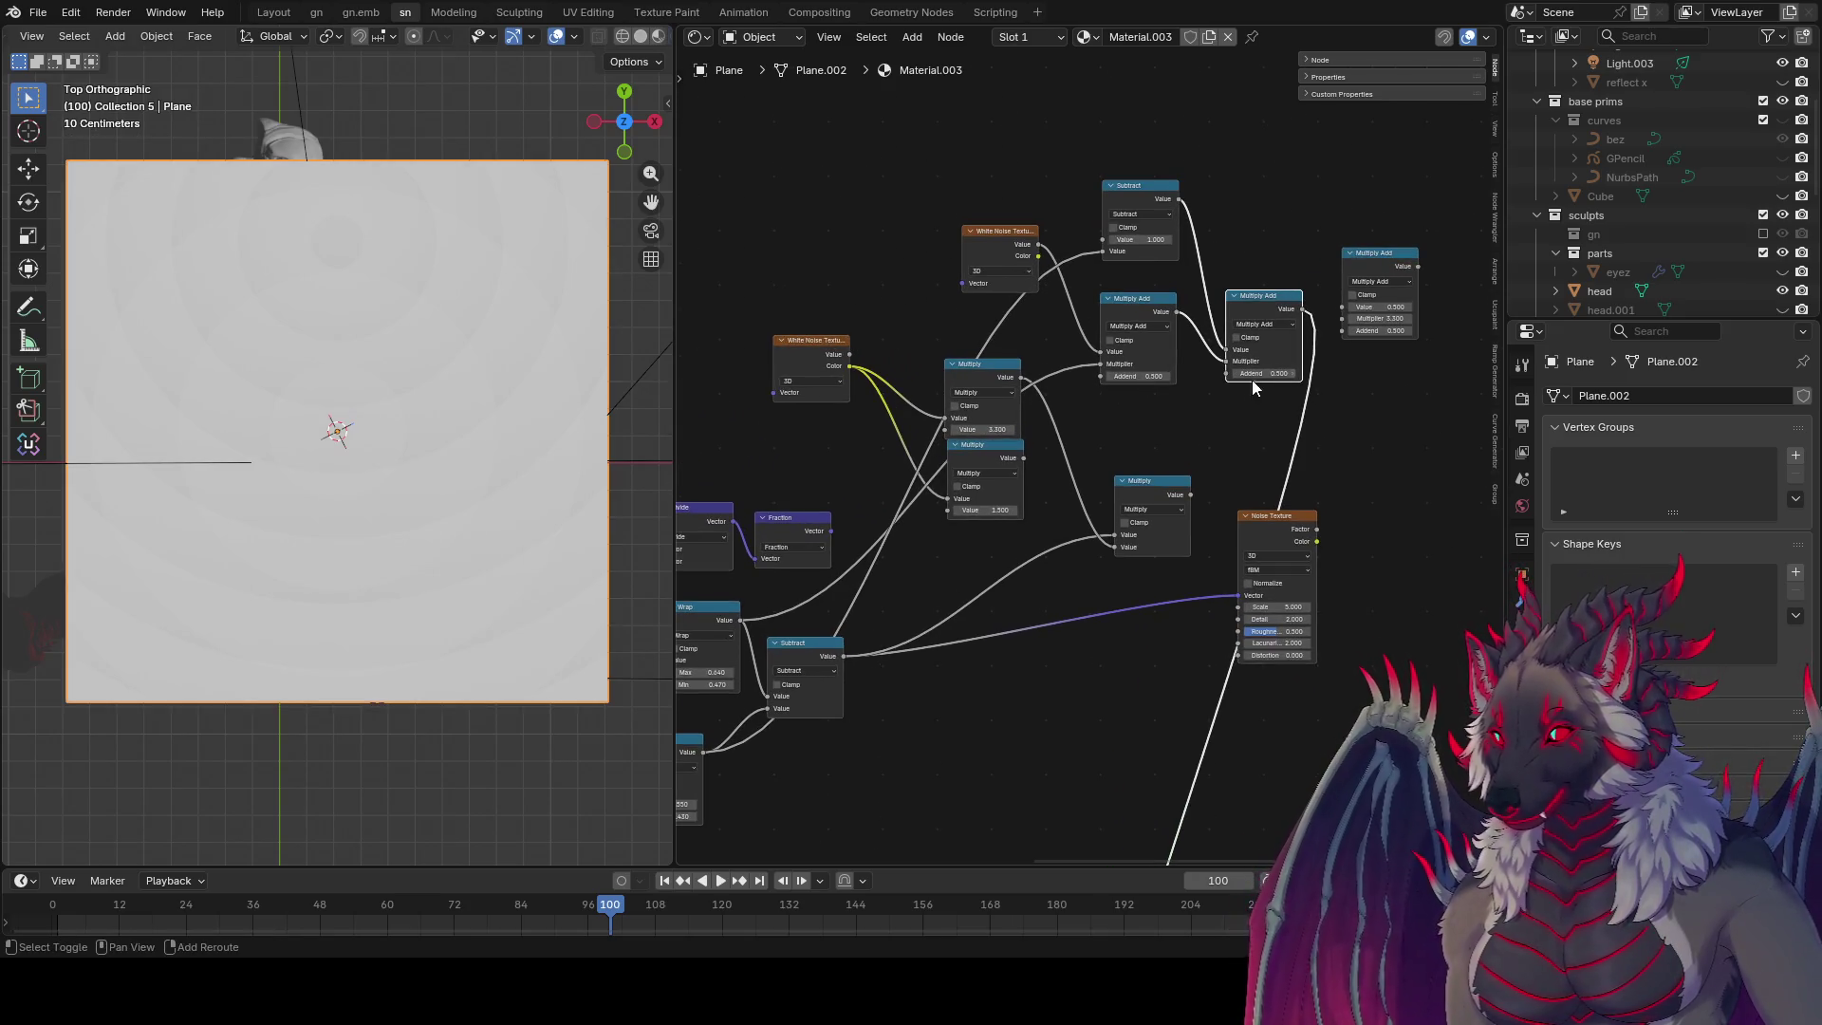
left_click_drag(1156, 376, 1115, 376)
mouse_move(1271, 373)
left_mouse_down()
mouse_move(1238, 373)
mouse_move(1264, 373)
left_mouse_up()
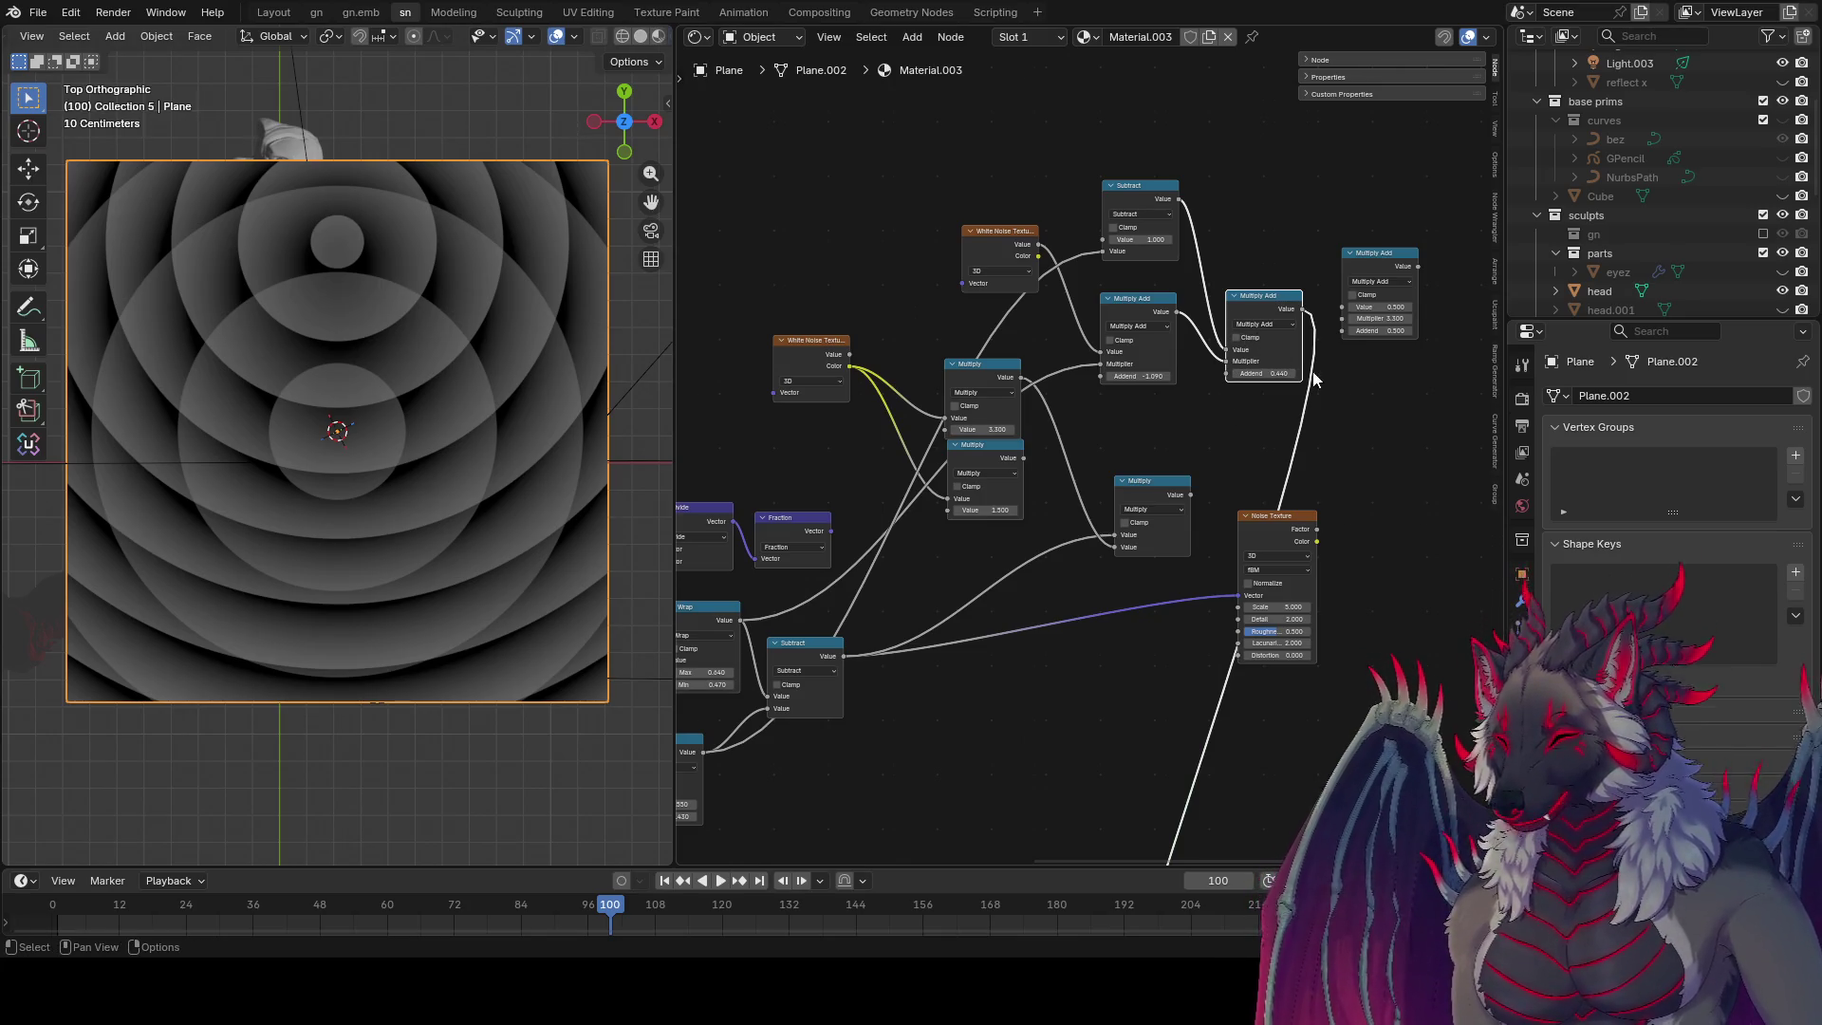
mouse_move(1148, 376)
left_mouse_down()
mouse_move(1091, 376)
mouse_move(1253, 373)
left_mouse_up()
scroll(425, 408, "up", 3)
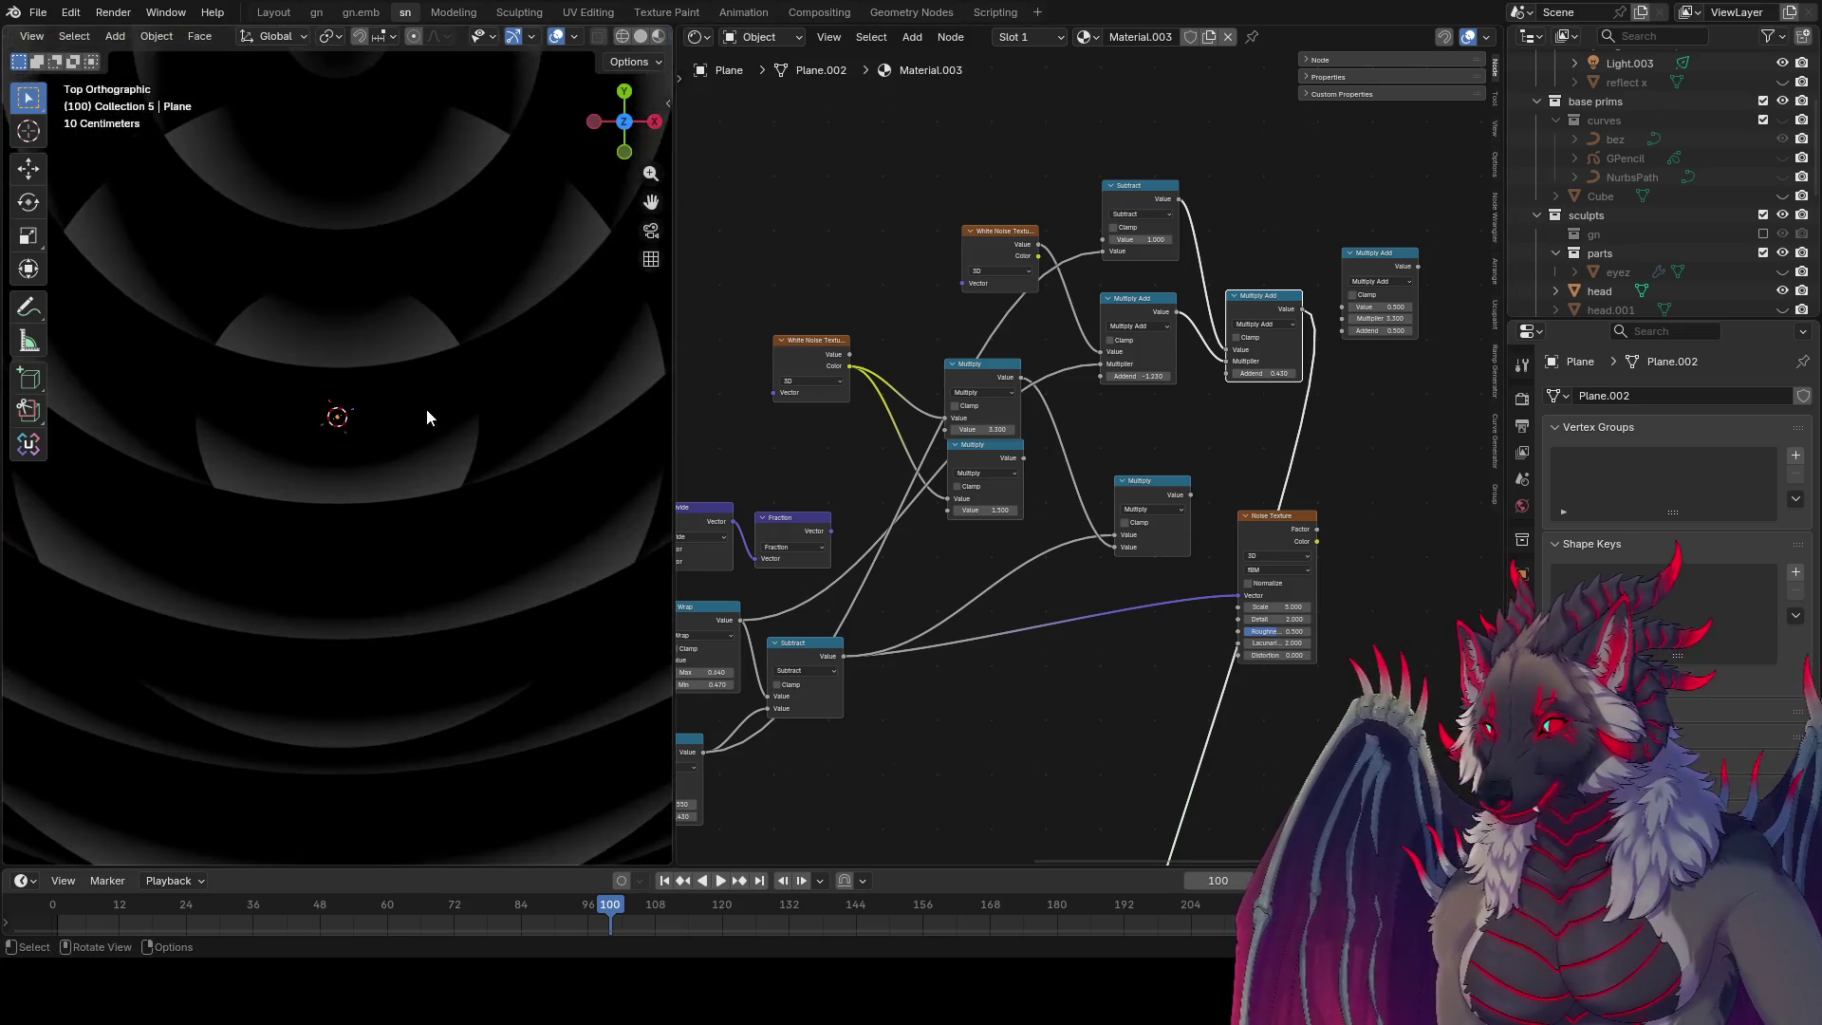
Step: Tidy the node layout and mute the White Noise link into Multiply Add
middle_click_drag(1329, 401, 1232, 387)
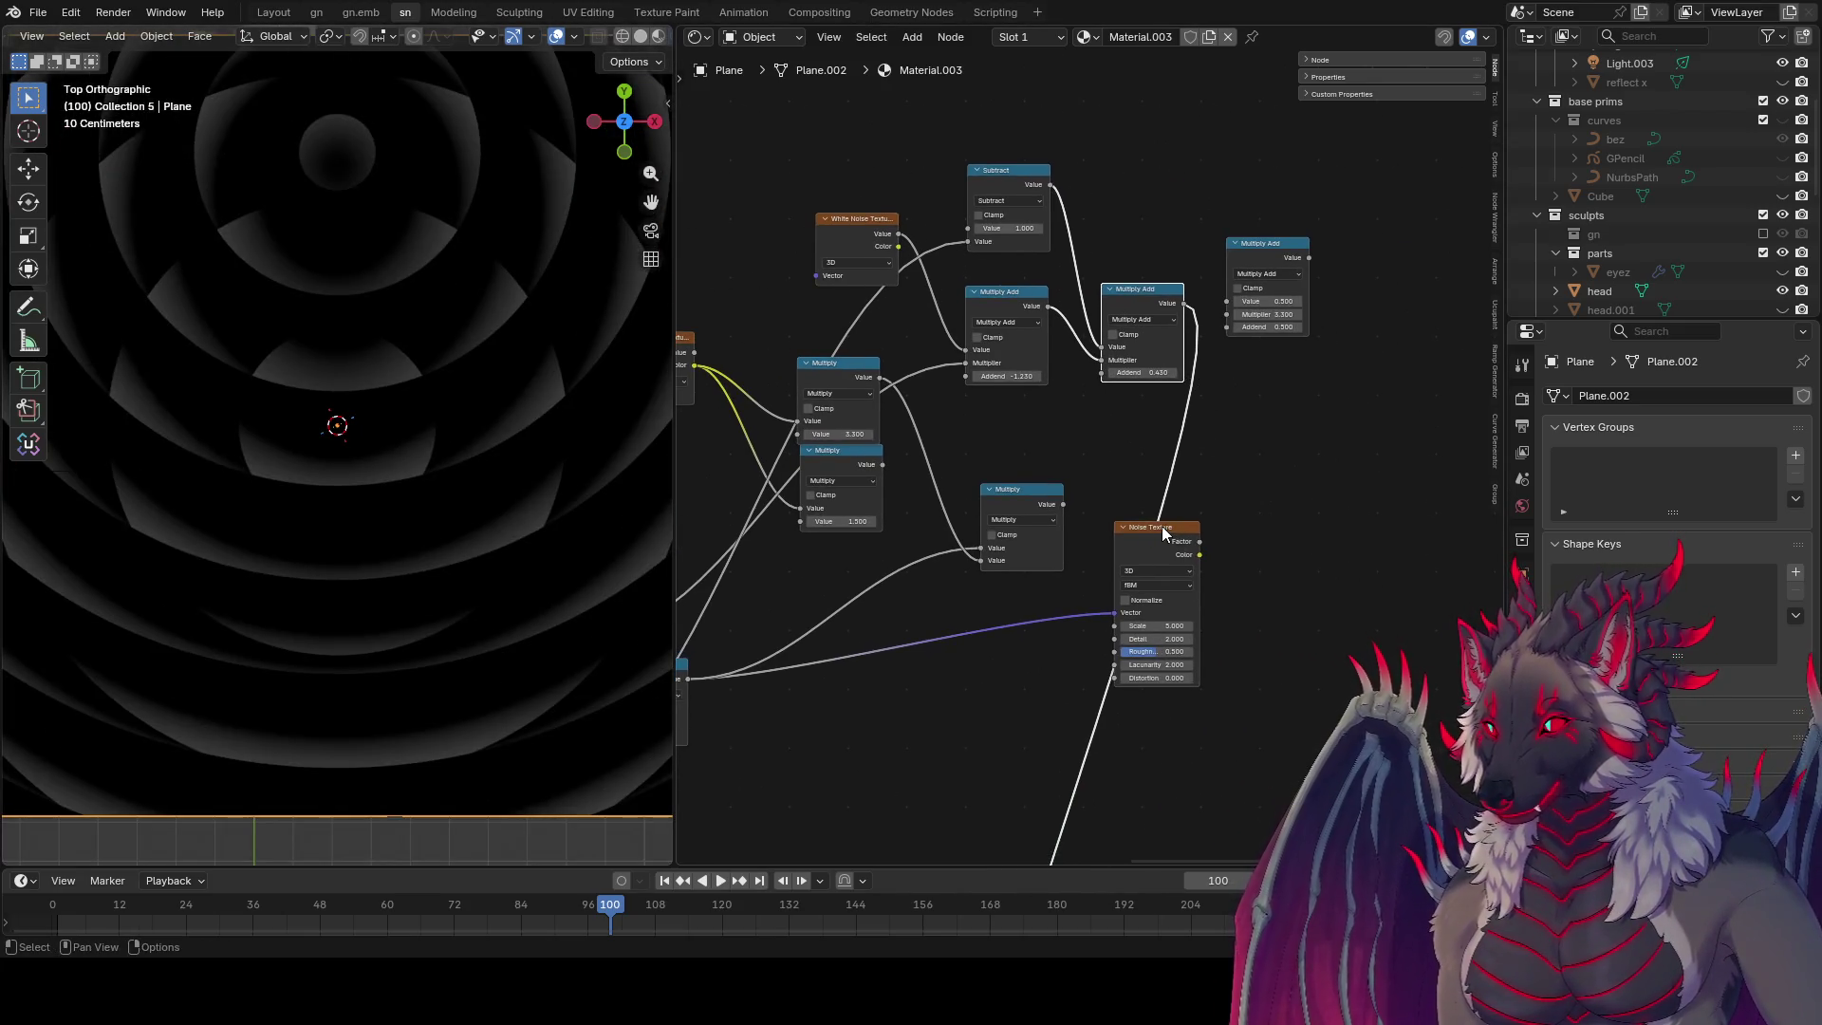
left_click_drag(1163, 532, 1405, 560)
middle_click_drag(853, 223, 847, 271)
left_click_drag(847, 271, 809, 214)
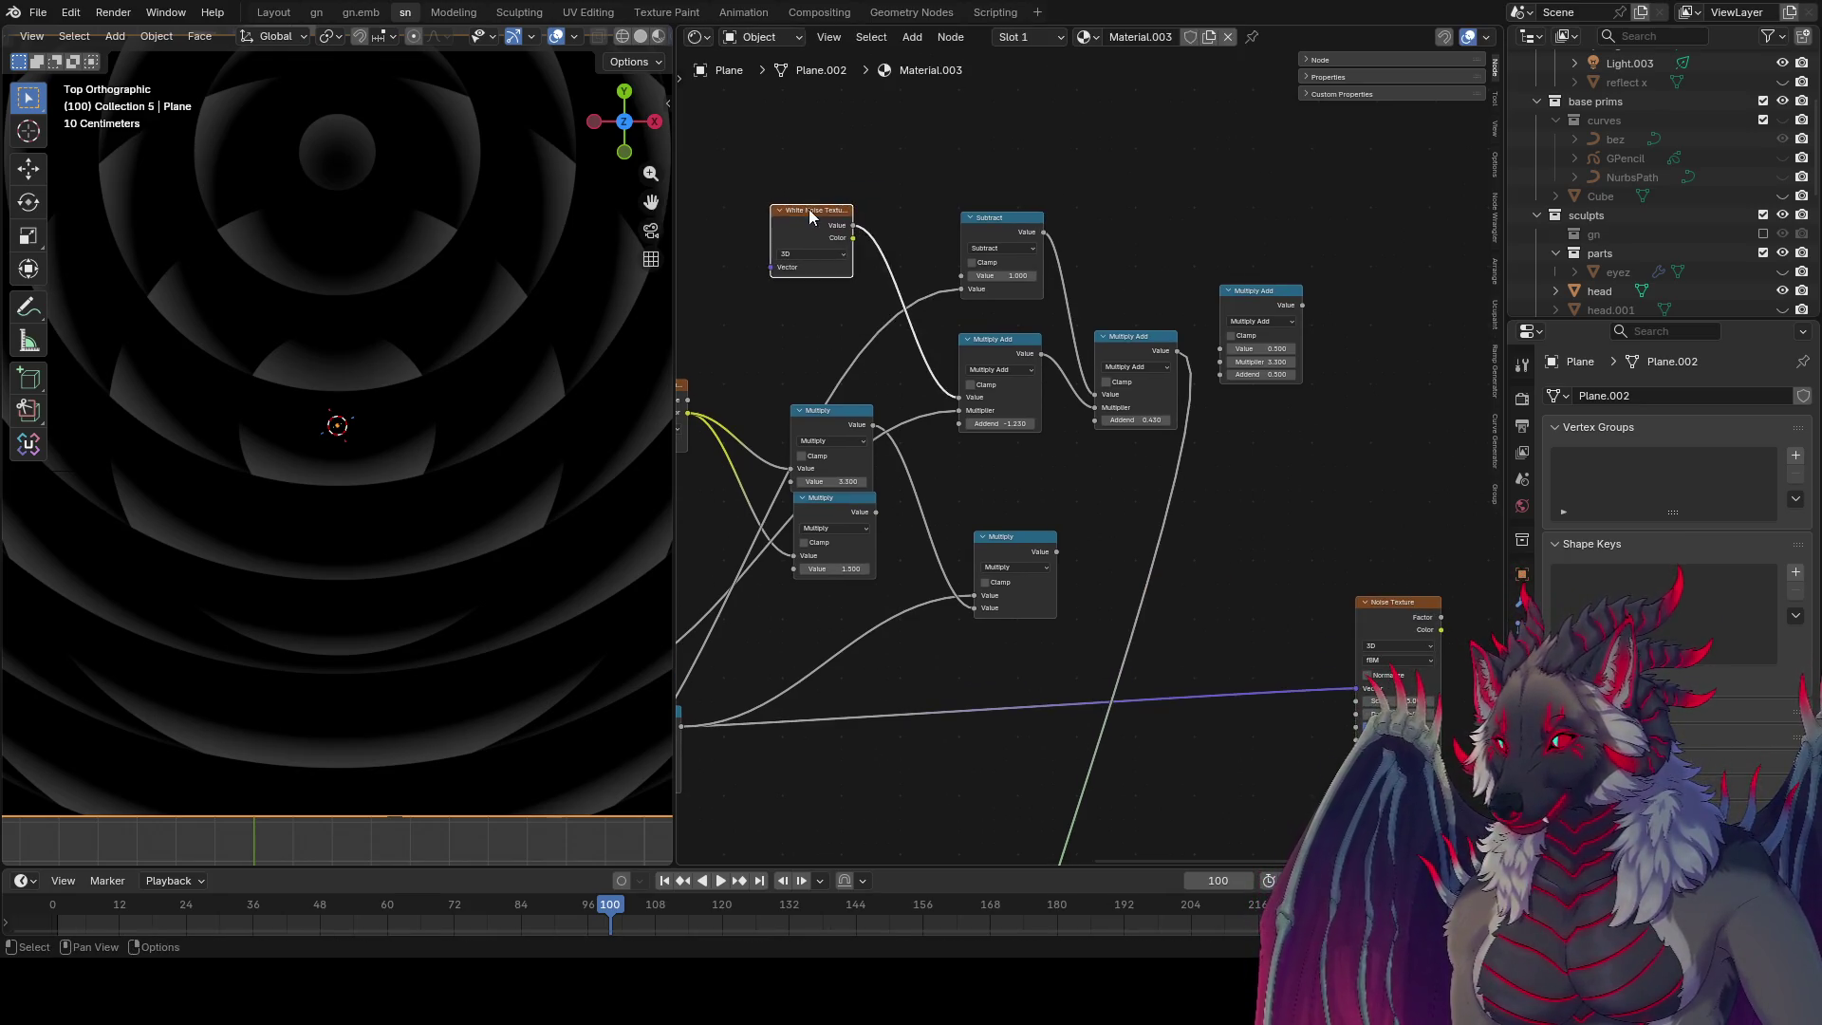
mouse_move(907, 254)
right_mouse_down("ctrl+alt")
mouse_move(891, 282)
mouse_move(930, 236)
right_mouse_up("ctrl+alt")
middle_click_drag(1067, 231, 1230, 203)
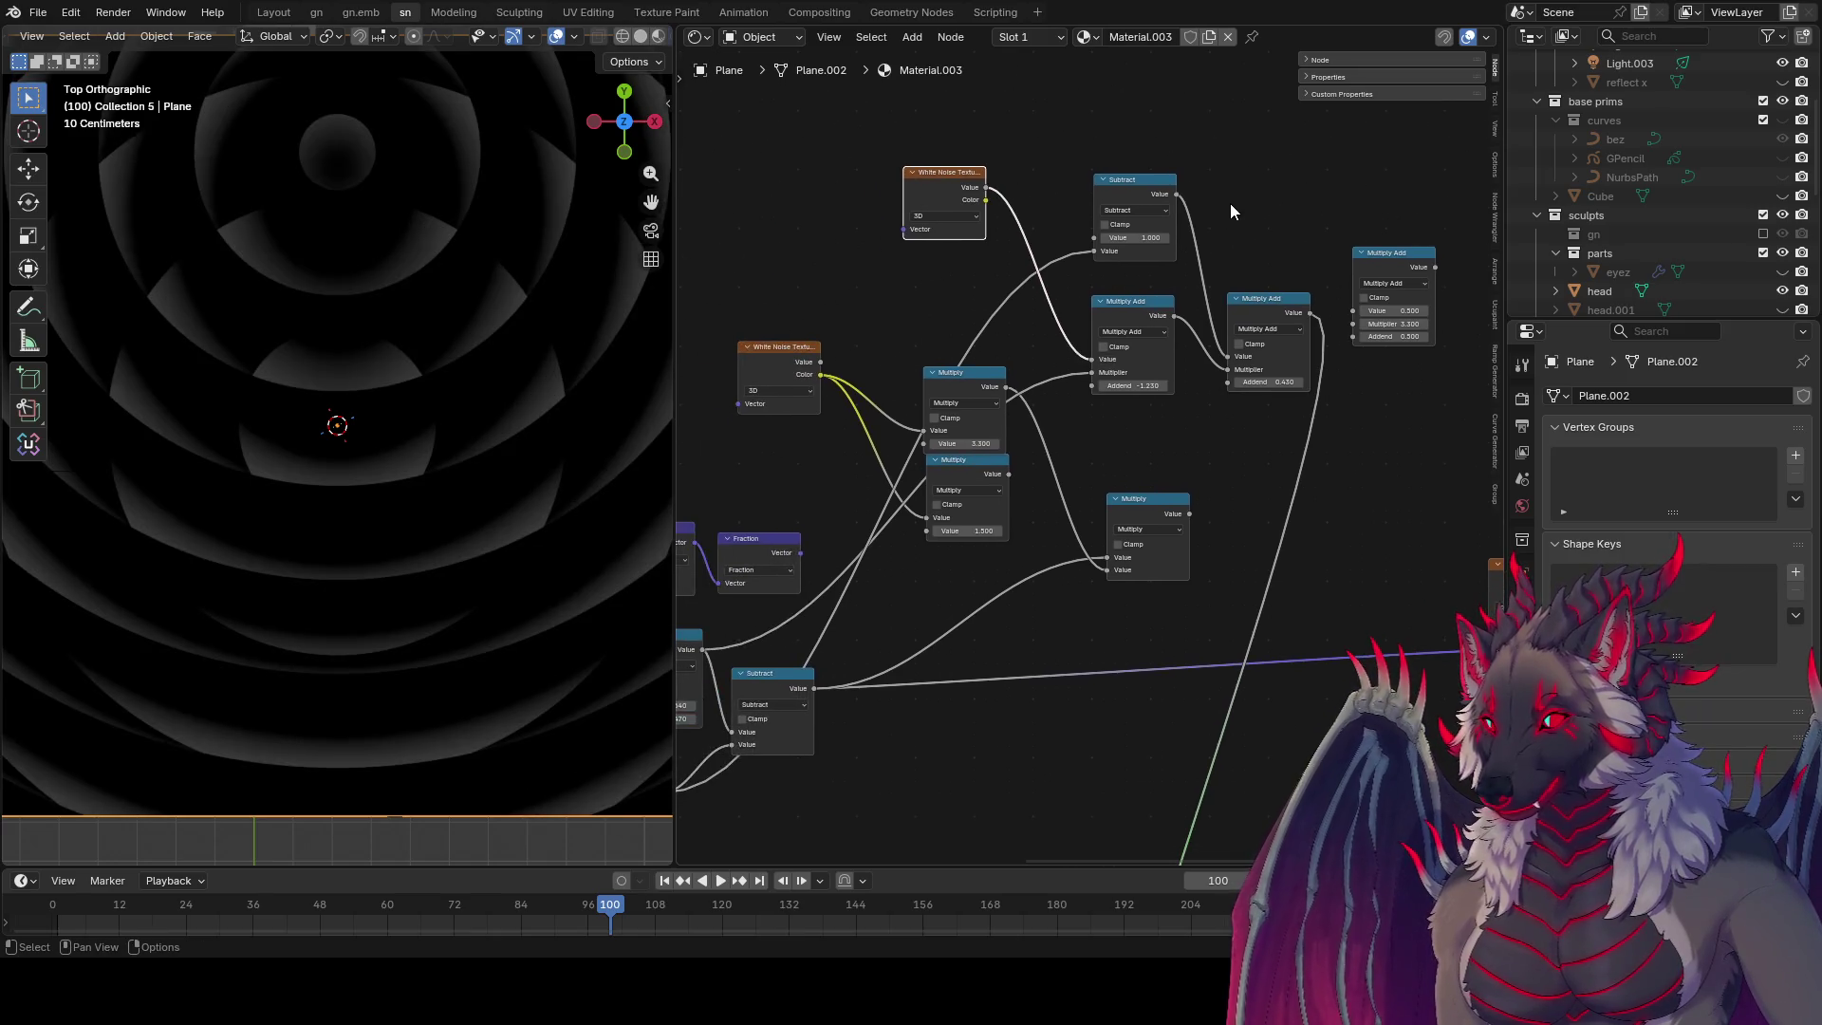
scroll(1153, 265, "down", 2)
Step: Link Subtract into the Multiply Add Value input and retune the addends to -1.310 and 0.400
left_click(878, 624)
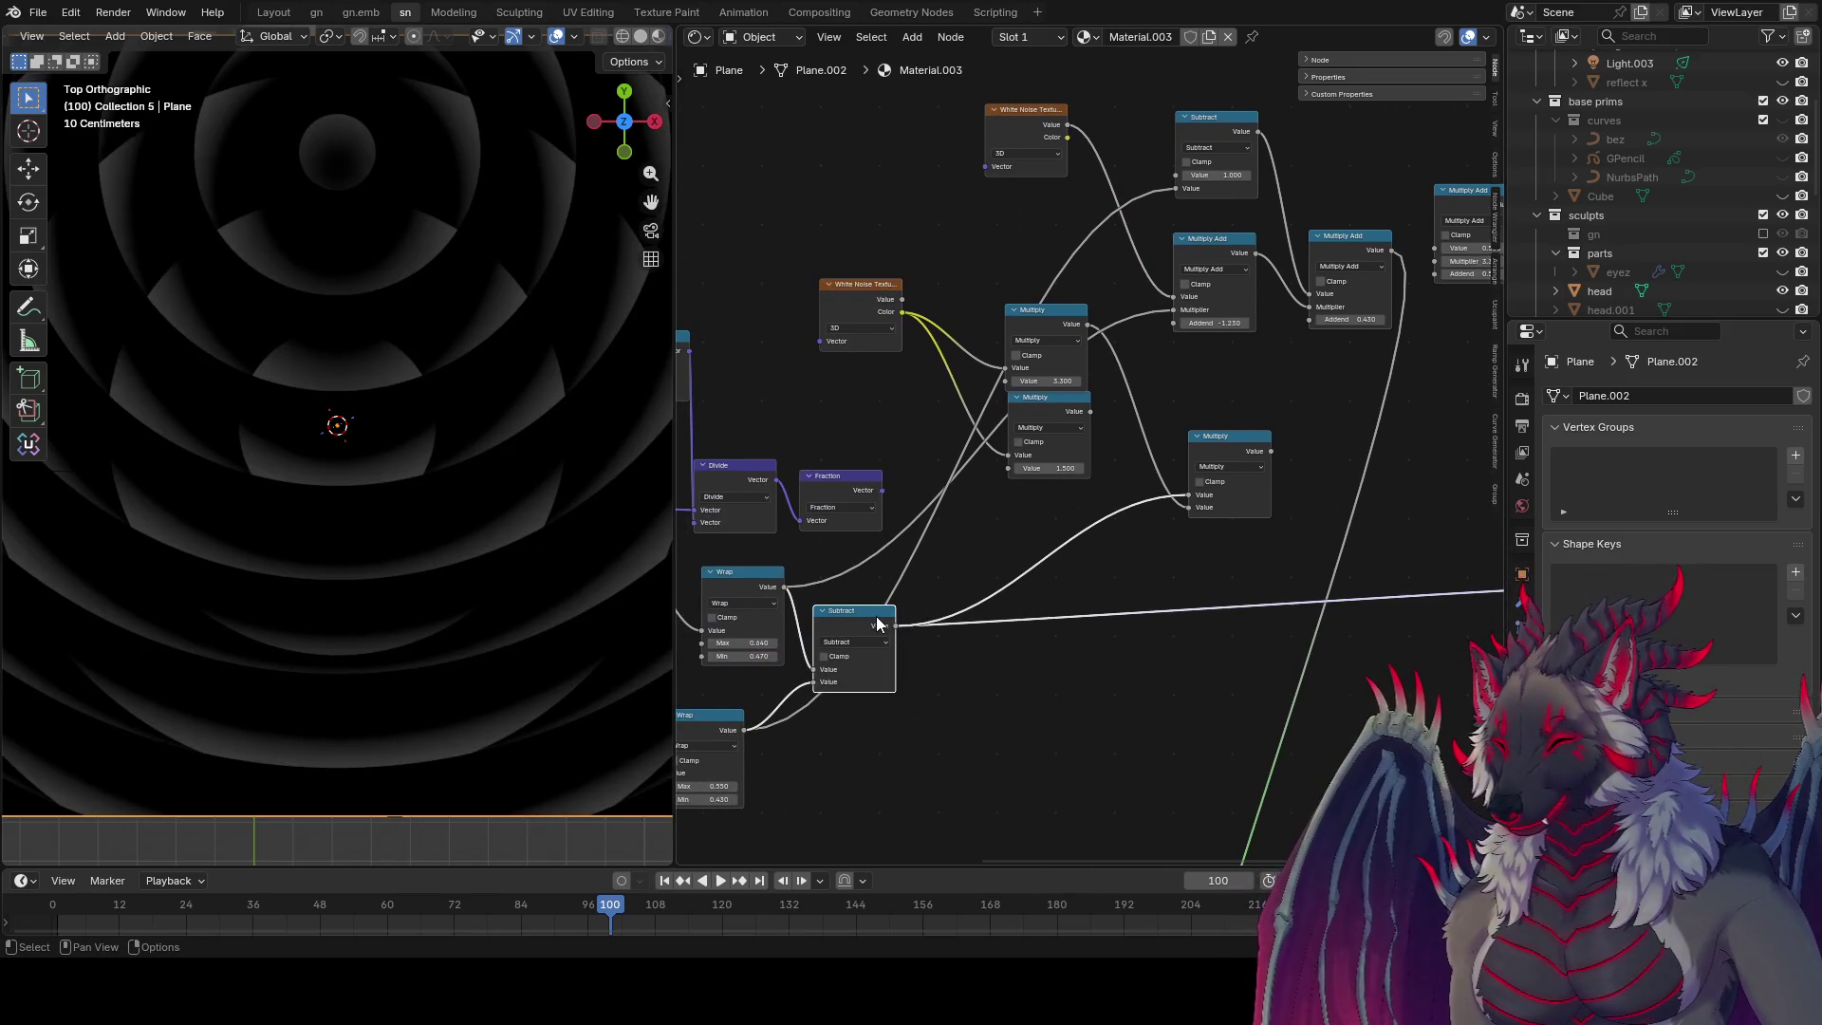
mouse_move(896, 625)
left_mouse_down()
mouse_move(1189, 298)
mouse_move(1135, 292)
mouse_move(1177, 281)
mouse_move(940, 642)
mouse_move(1047, 669)
left_mouse_up()
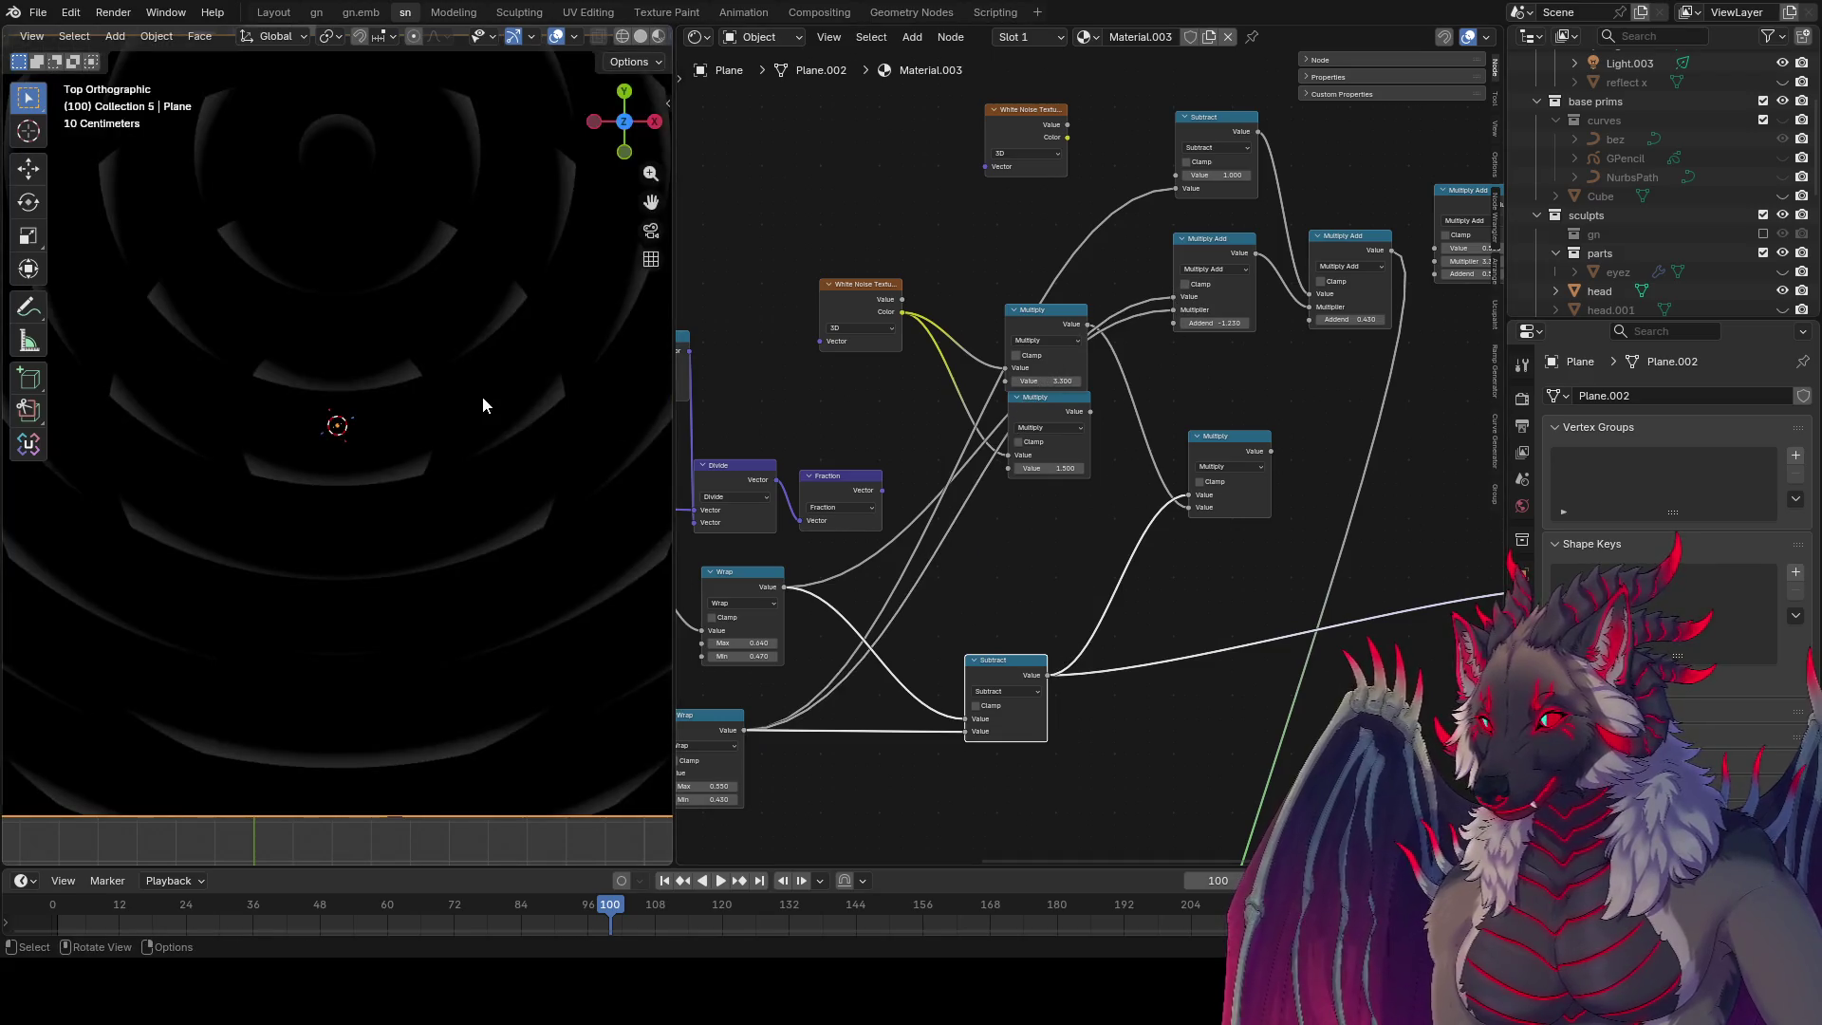
mouse_move(1225, 323)
left_mouse_down()
mouse_move(1205, 323)
mouse_move(1229, 323)
left_mouse_up()
left_click_drag(1381, 319, 1339, 320)
middle_click_drag(1417, 301, 1205, 363)
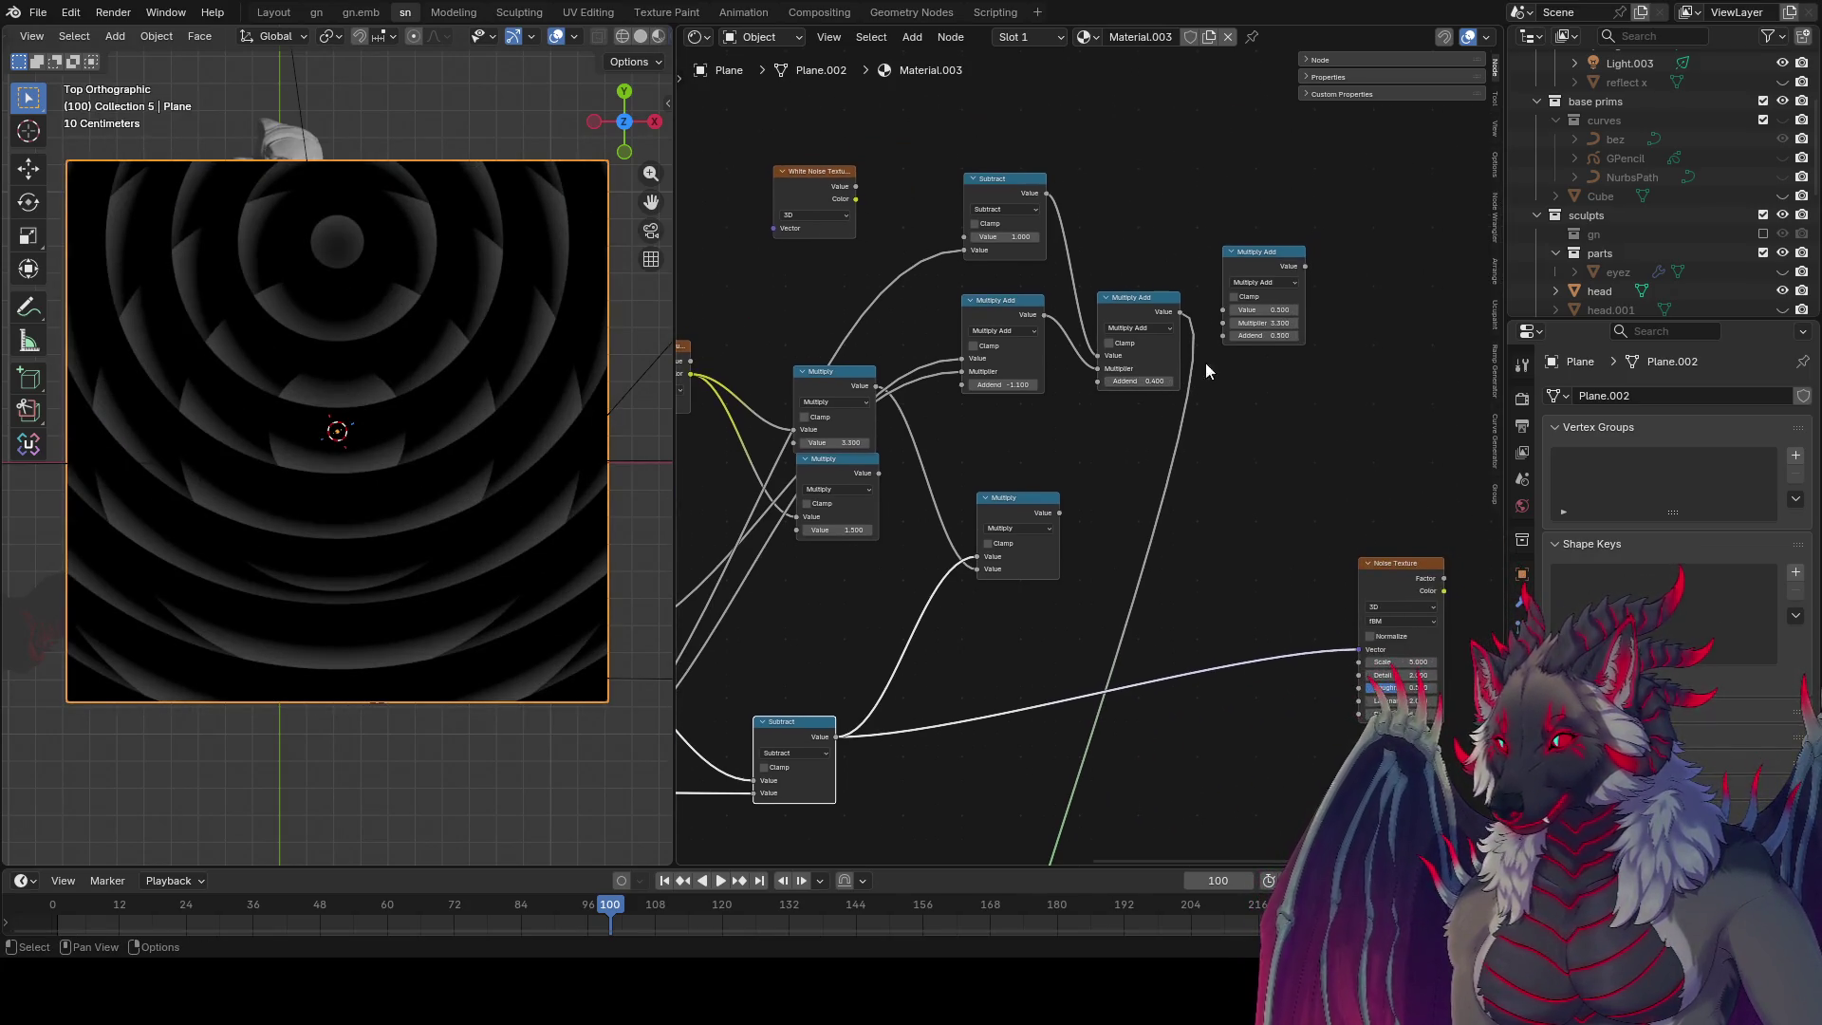
mouse_move(1136, 300)
left_mouse_down()
mouse_move(1143, 232)
mouse_move(1169, 210)
left_mouse_up()
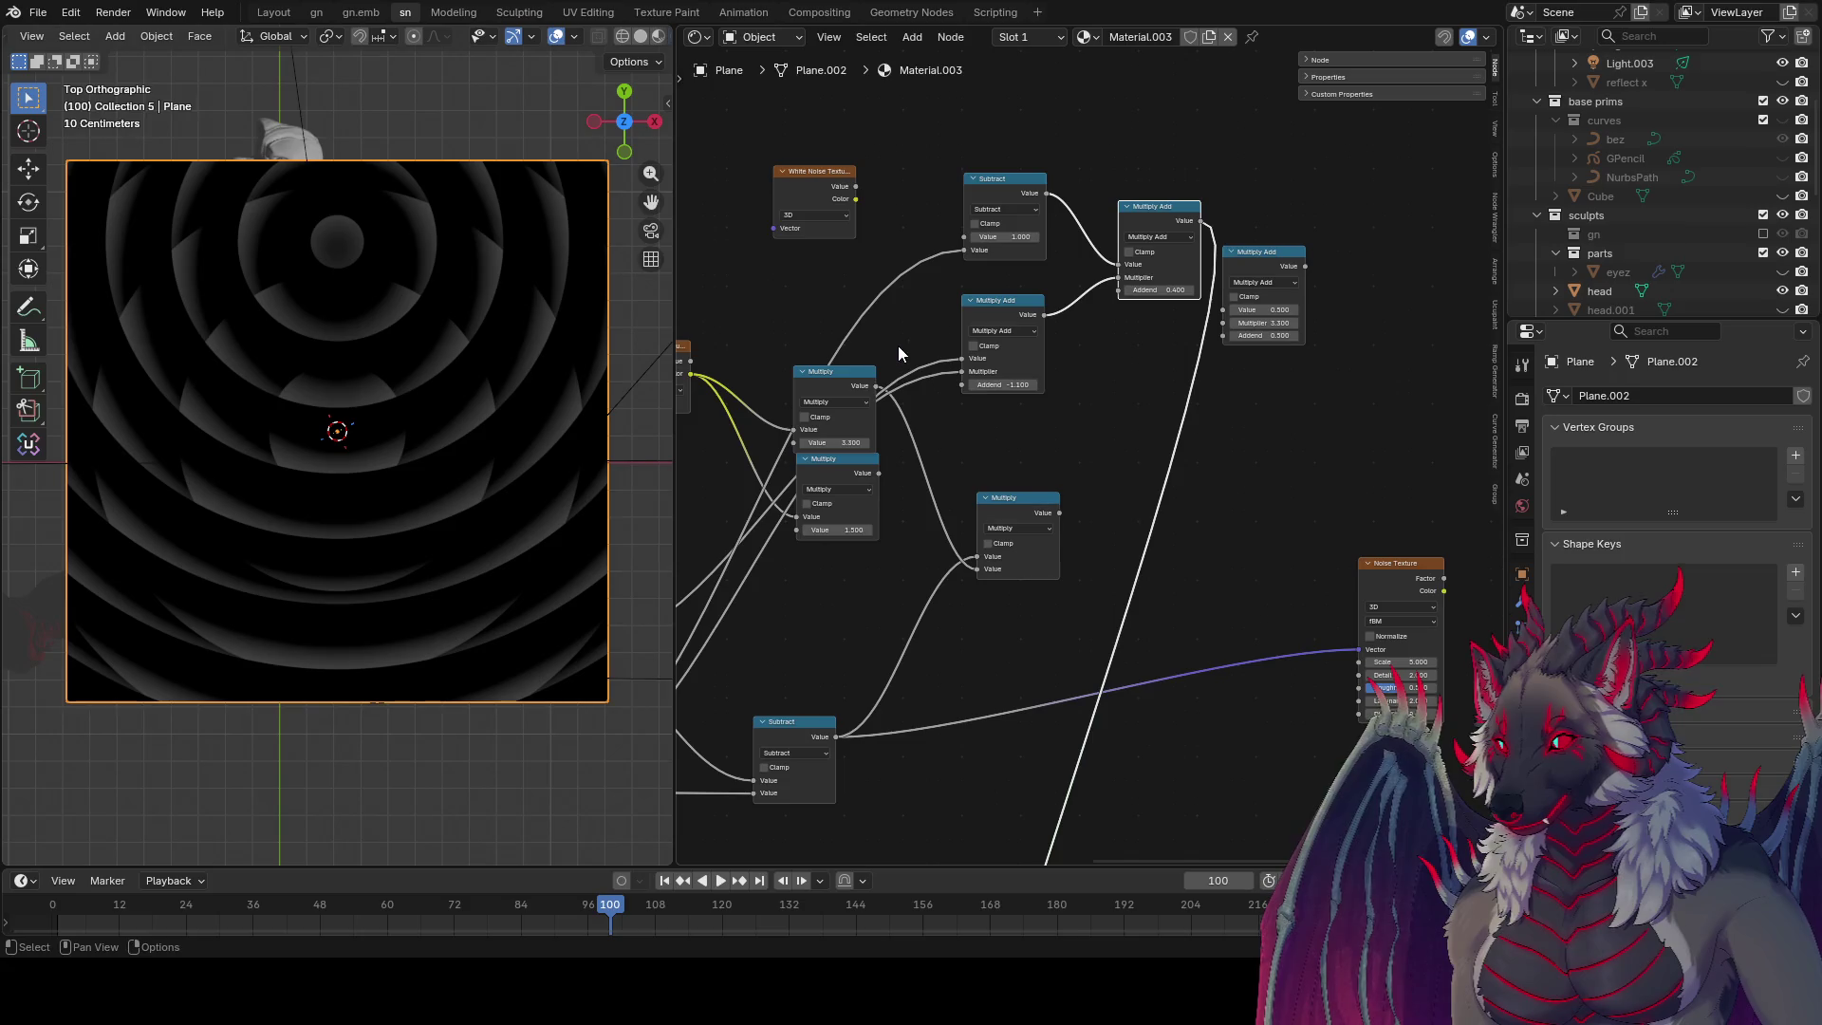
Step: Make room in the node chain and duplicate the Multiply Add, giving the copy multiplier 2.000
left_click(1029, 315)
left_click_drag(1298, 264, 1435, 256)
left_click_drag(1186, 209, 1234, 217)
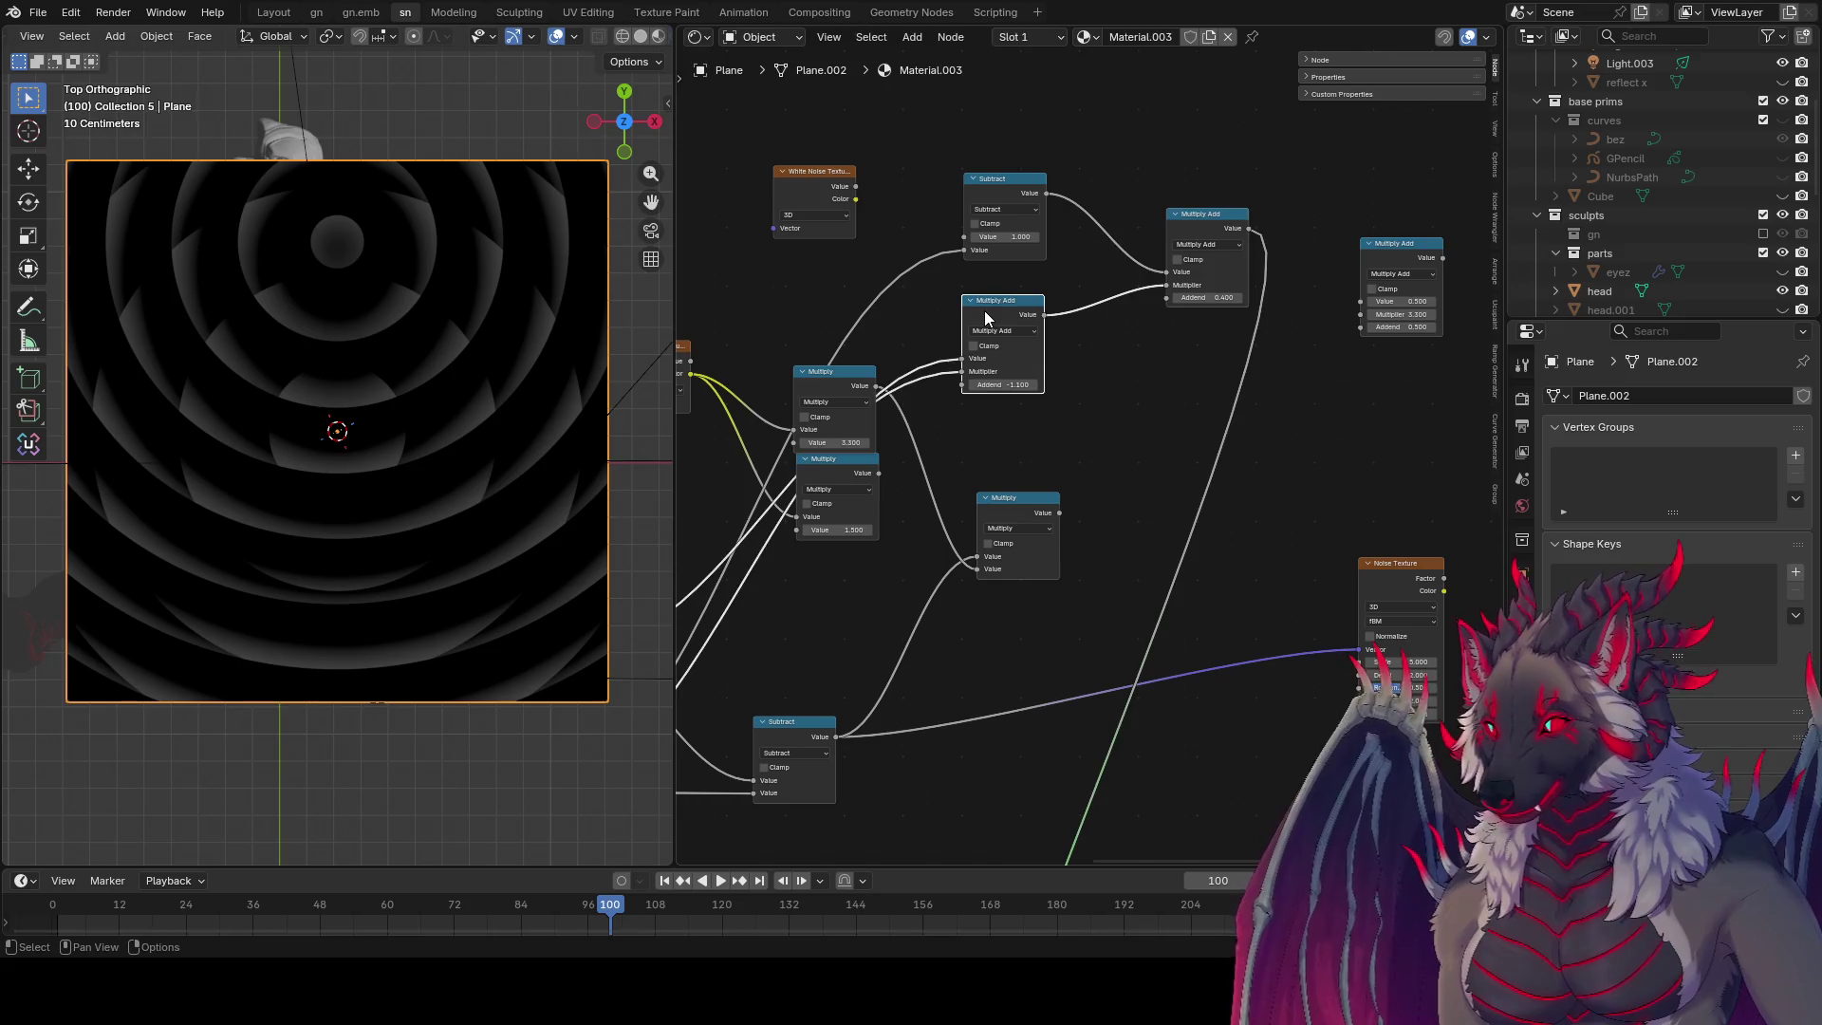
left_click_drag(996, 316, 1045, 325)
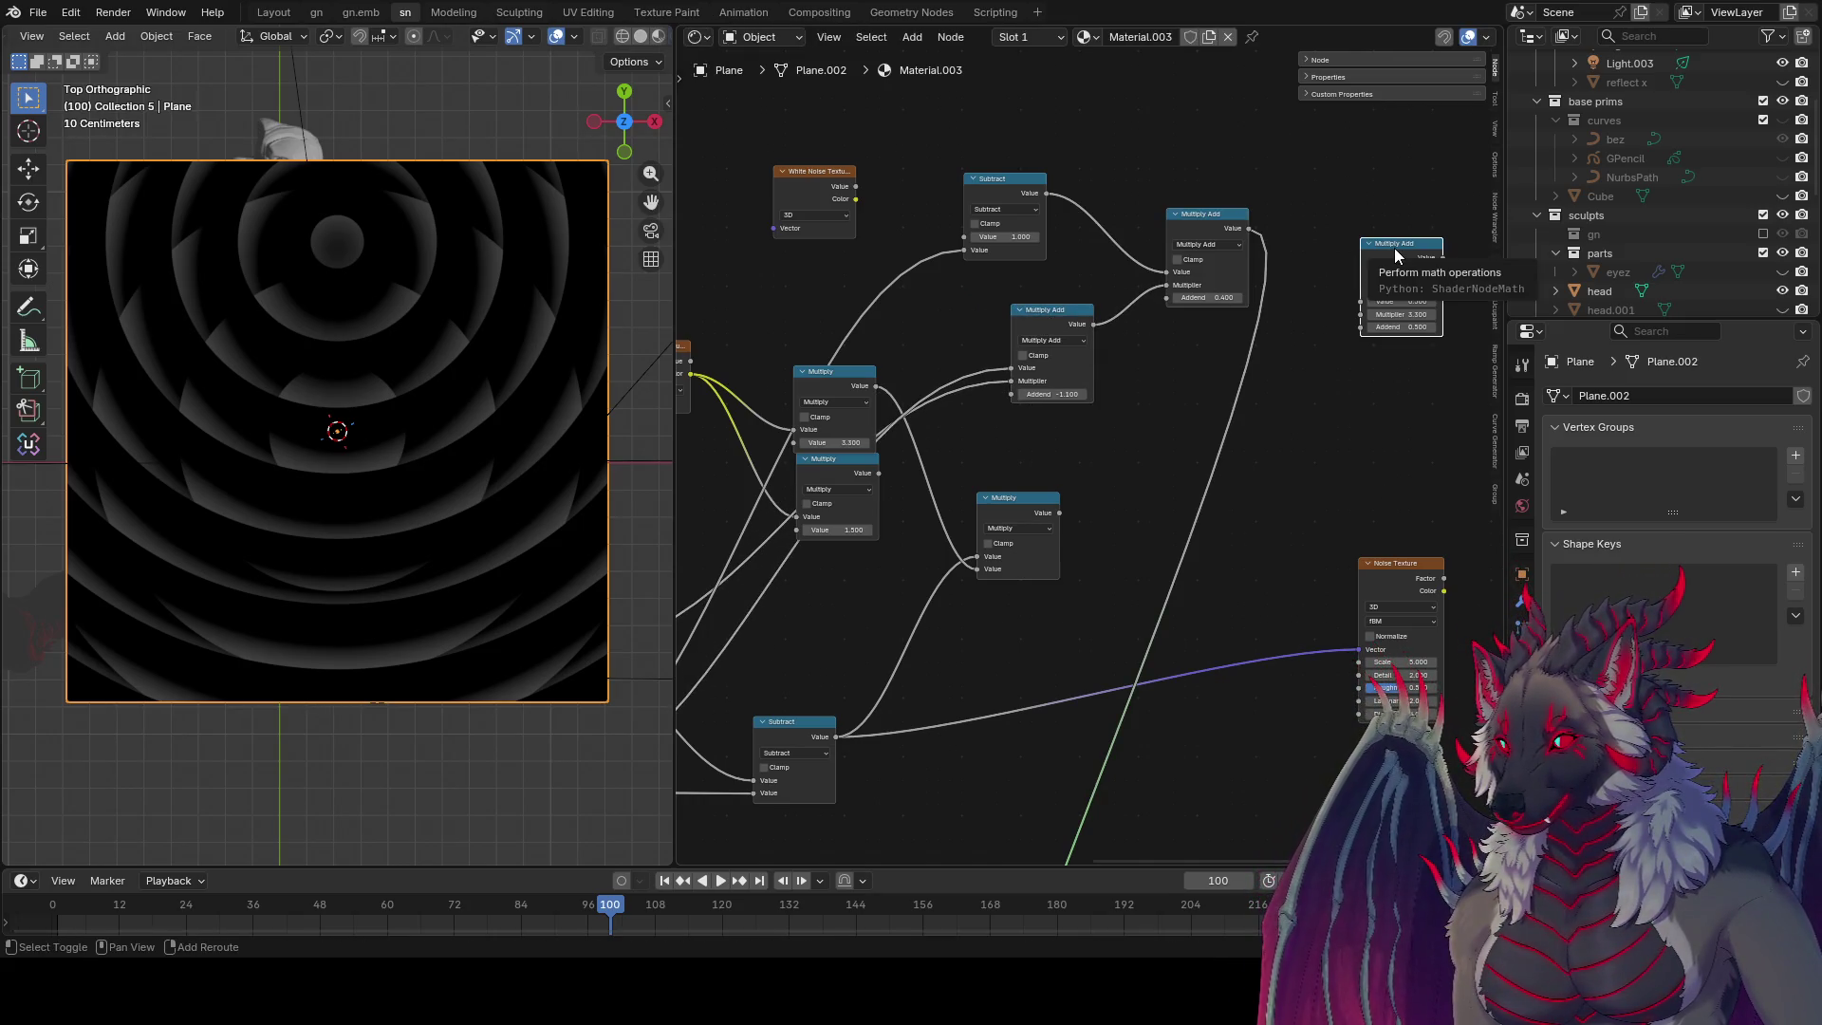
key("shift+d")
left_click_drag(1120, 254, 1206, 375)
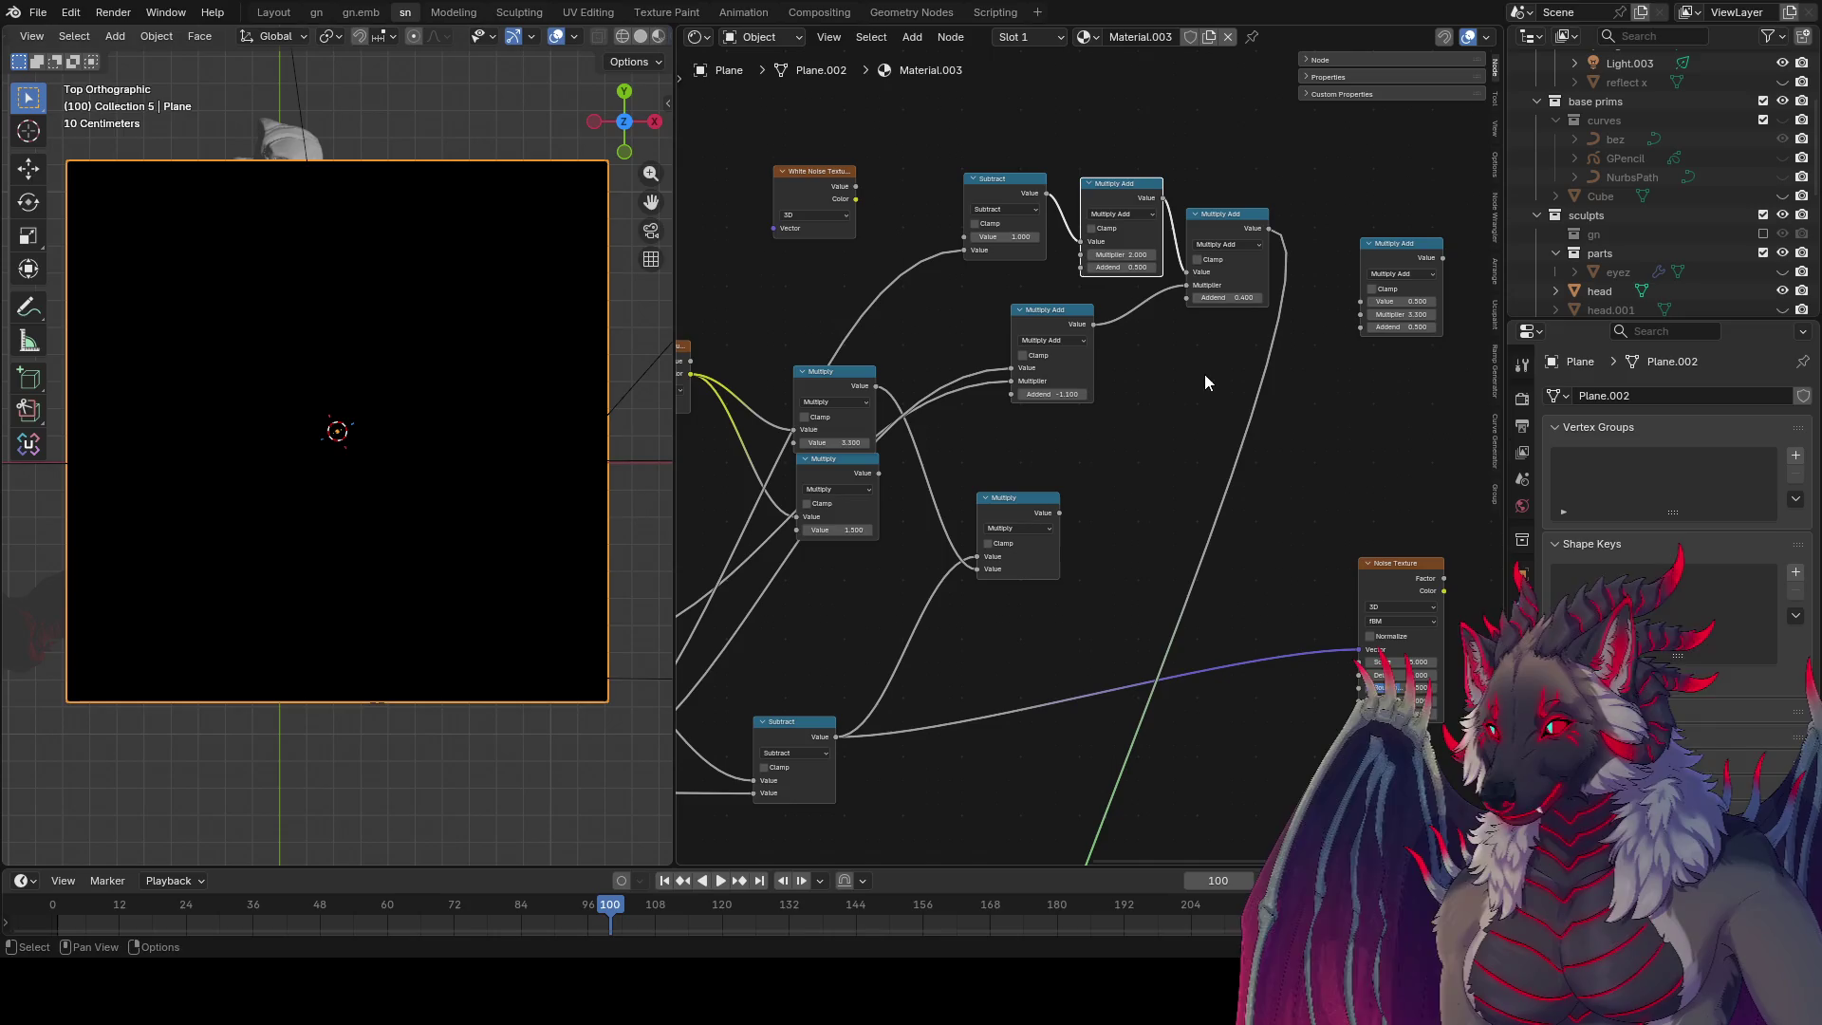
Step: Take the output from the first Multiply Add and zero the first and middle addends
left_click(1158, 266, "ctrl+shift")
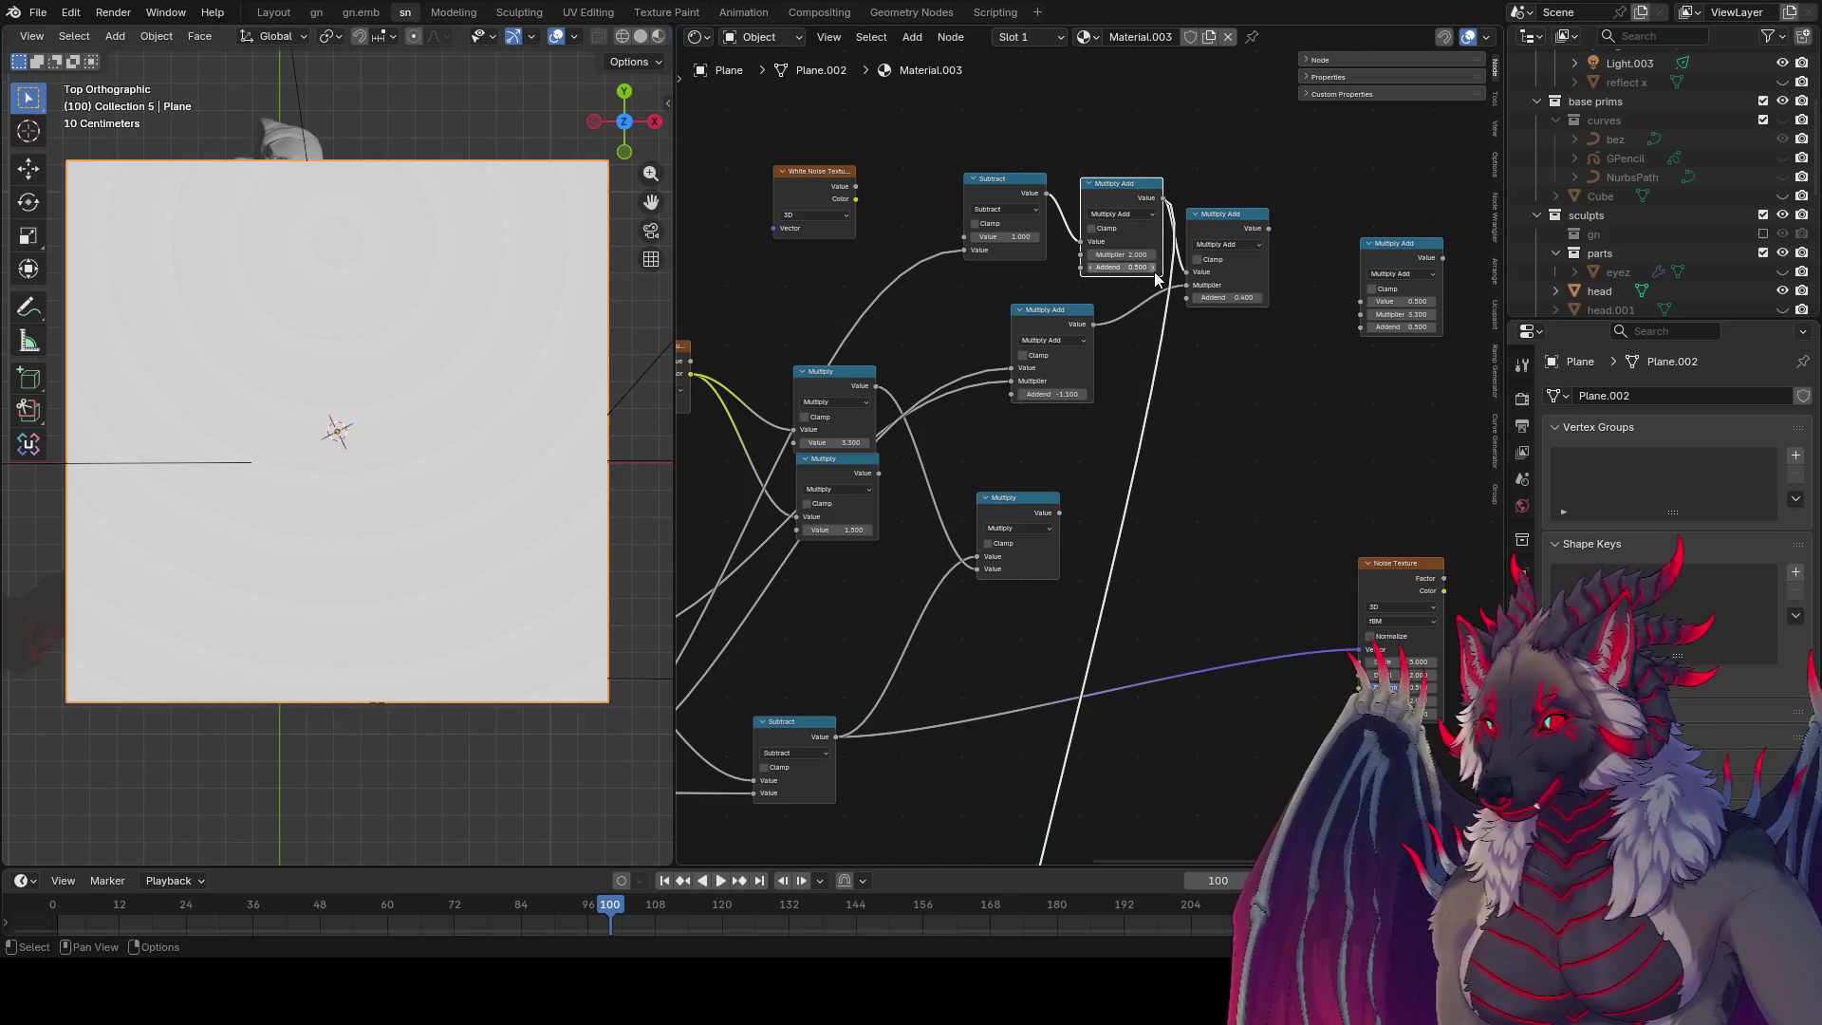
left_click_drag(1134, 266, 1066, 370)
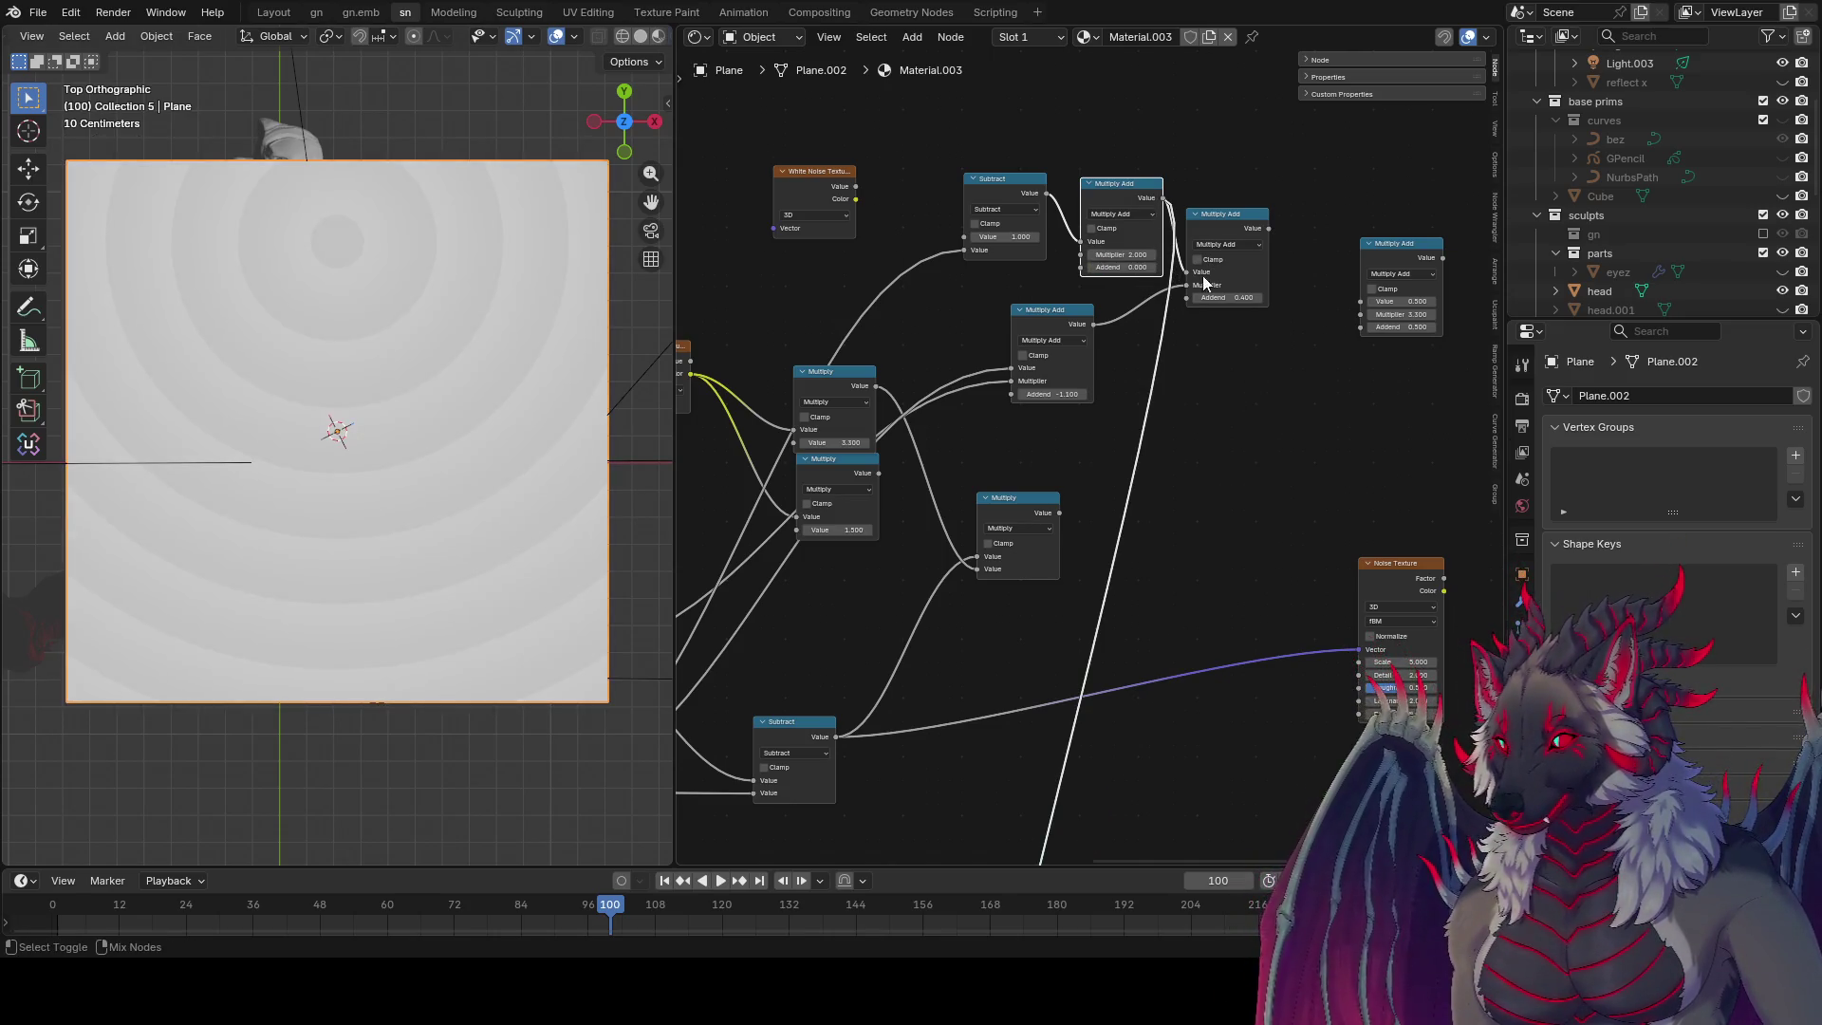
left_click(1051, 394)
type("0")
key("Return")
Step: Take the output from the right Multiply Add, set the first multiplier to -1.510, and zero both addends
left_click(1224, 251, "ctrl+shift")
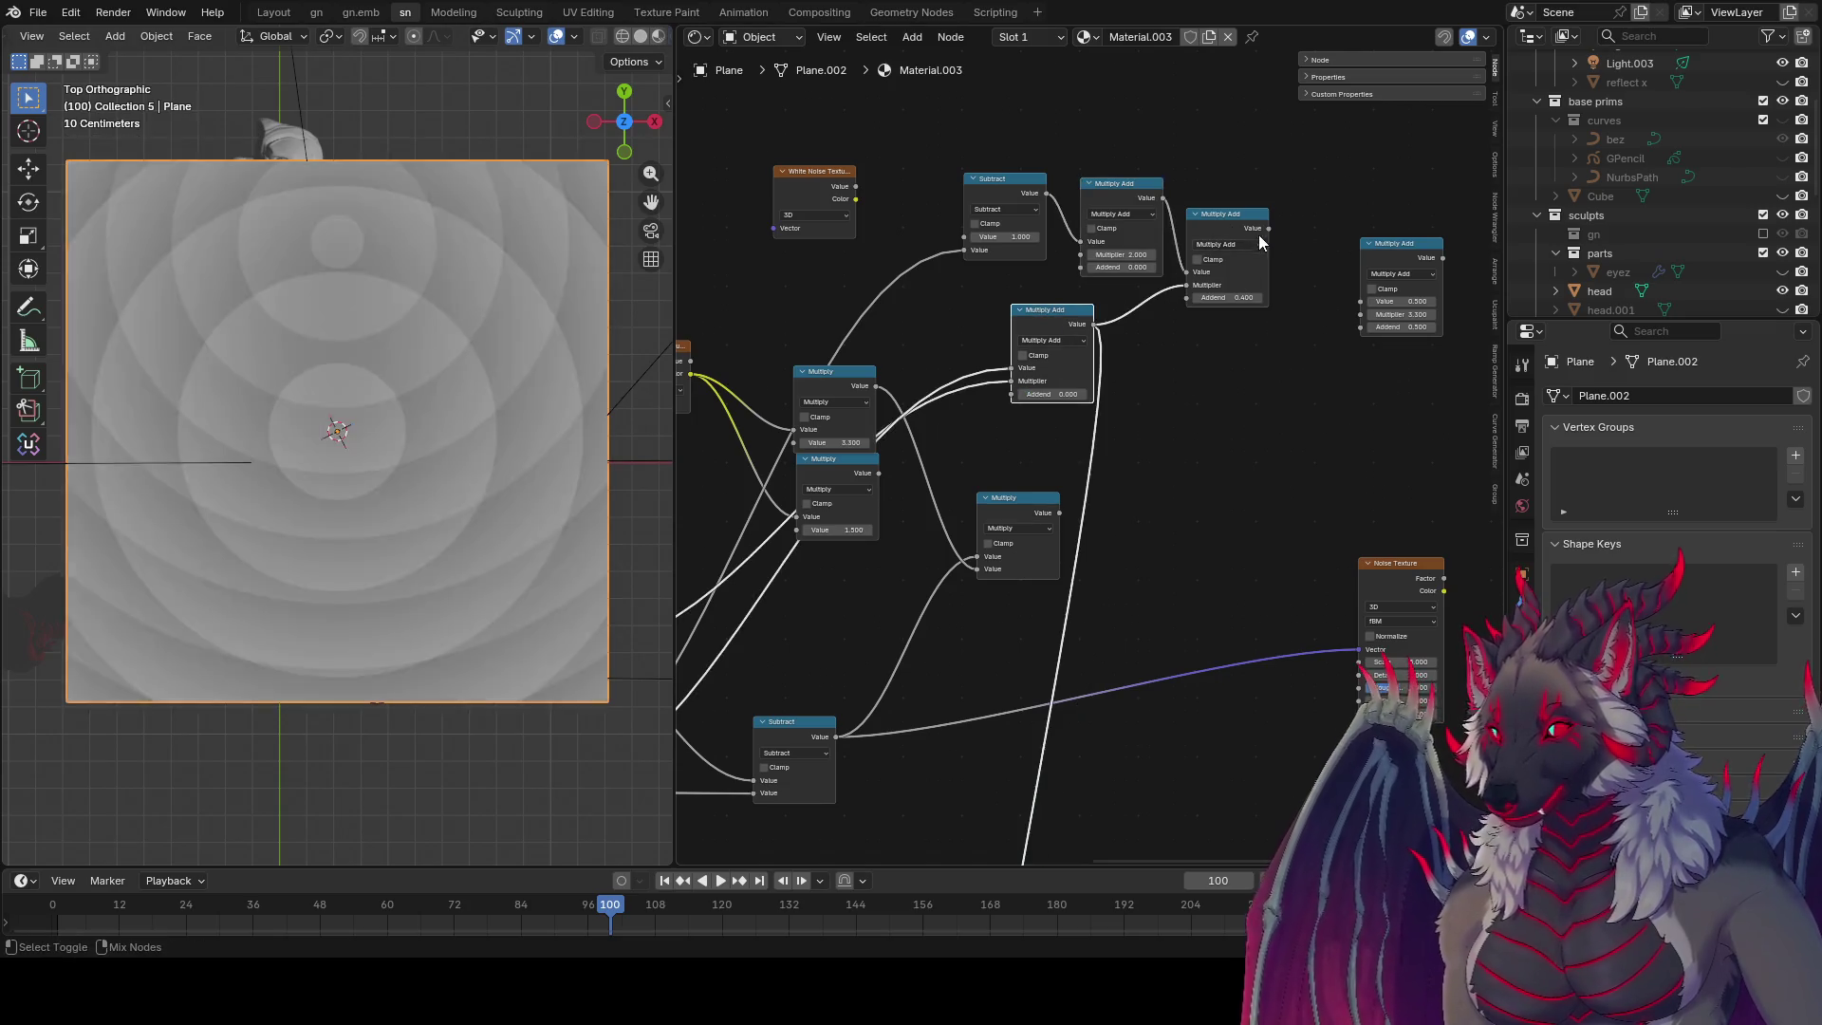
left_click_drag(1123, 255, 977, 254)
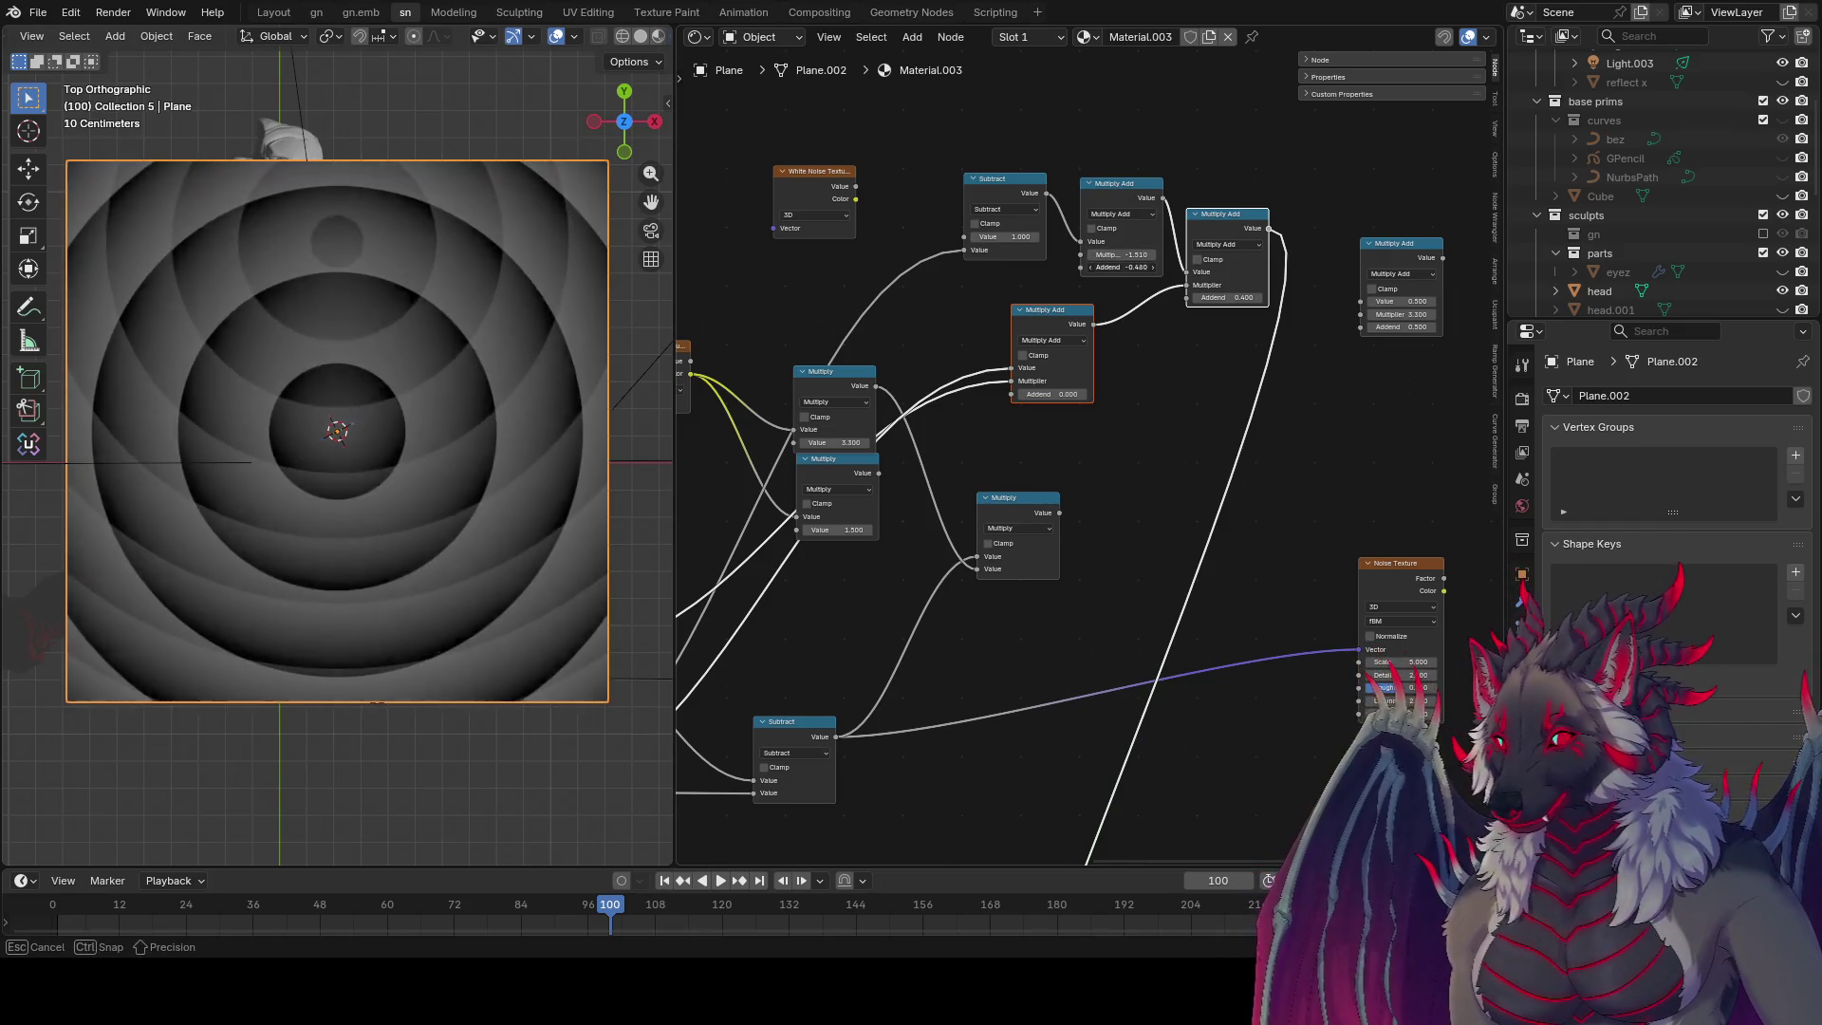
left_click(1129, 267)
type("0")
key("Return")
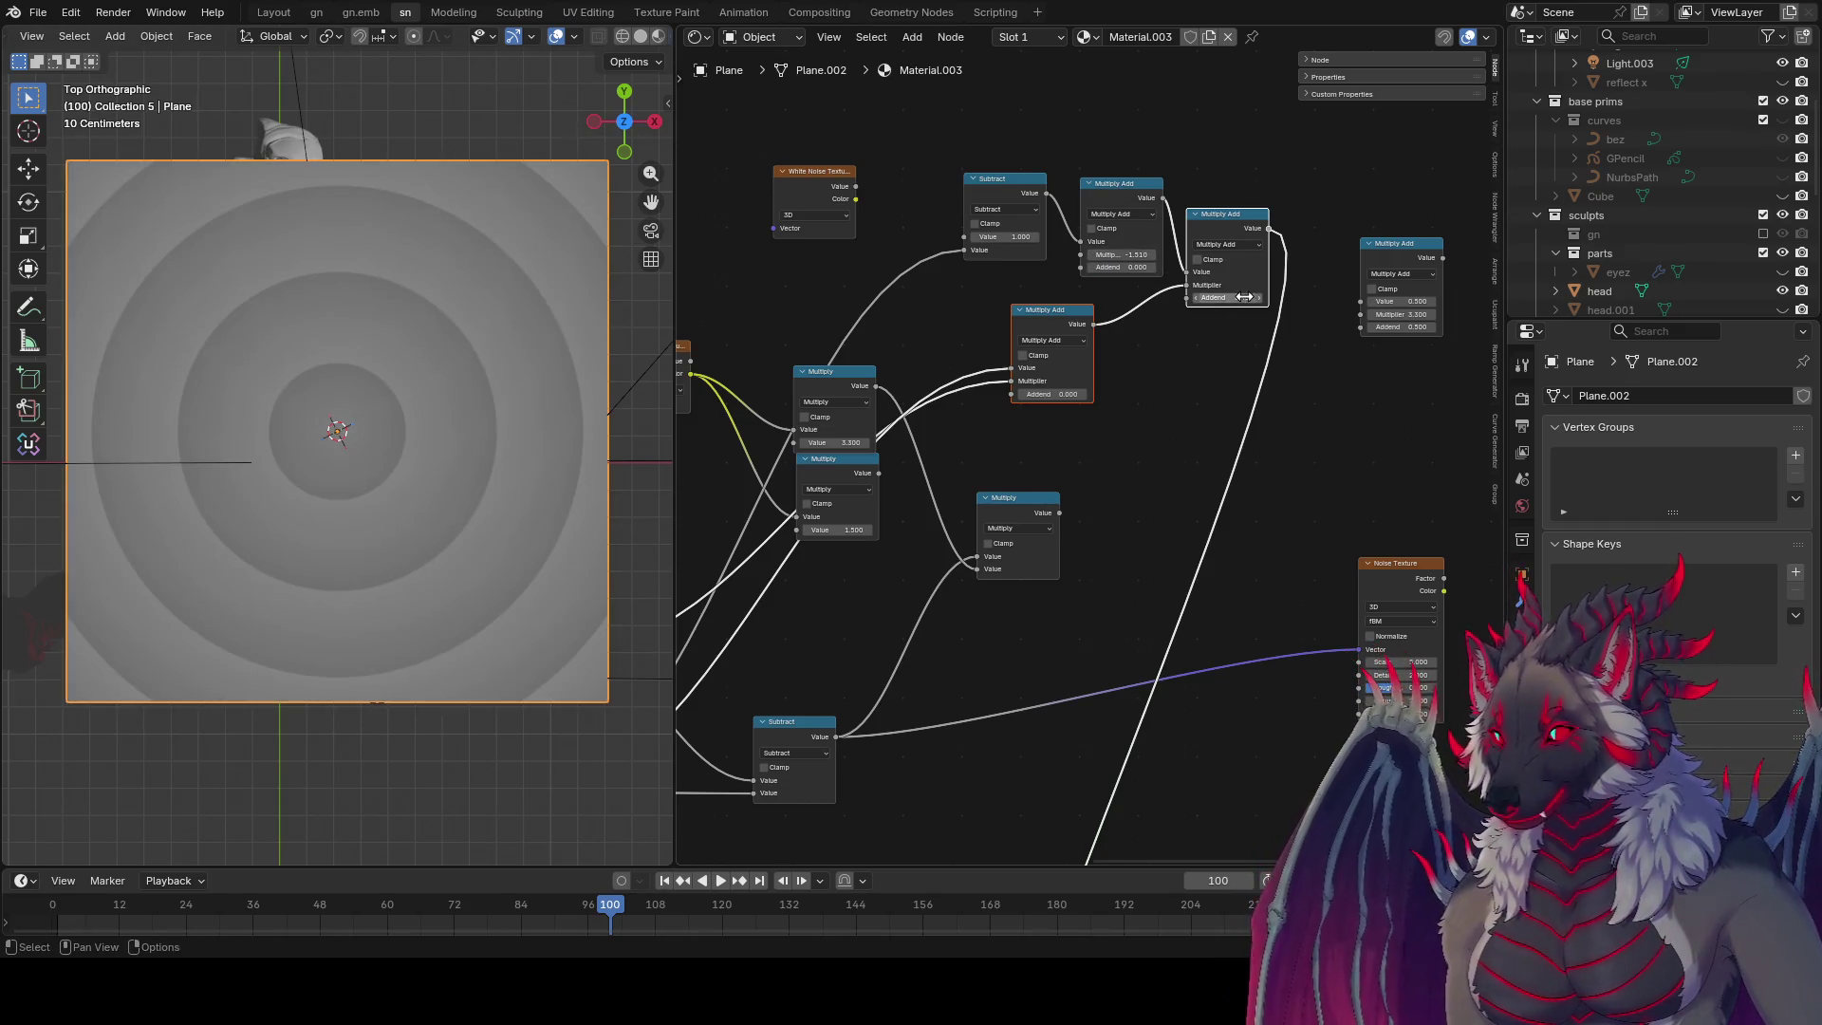
left_click(1226, 298)
type("0")
key("Return")
Step: Raise the multiplier to 2.900, tune the right addend to 0.200, and save the file
left_click_drag(1198, 285, 1258, 298)
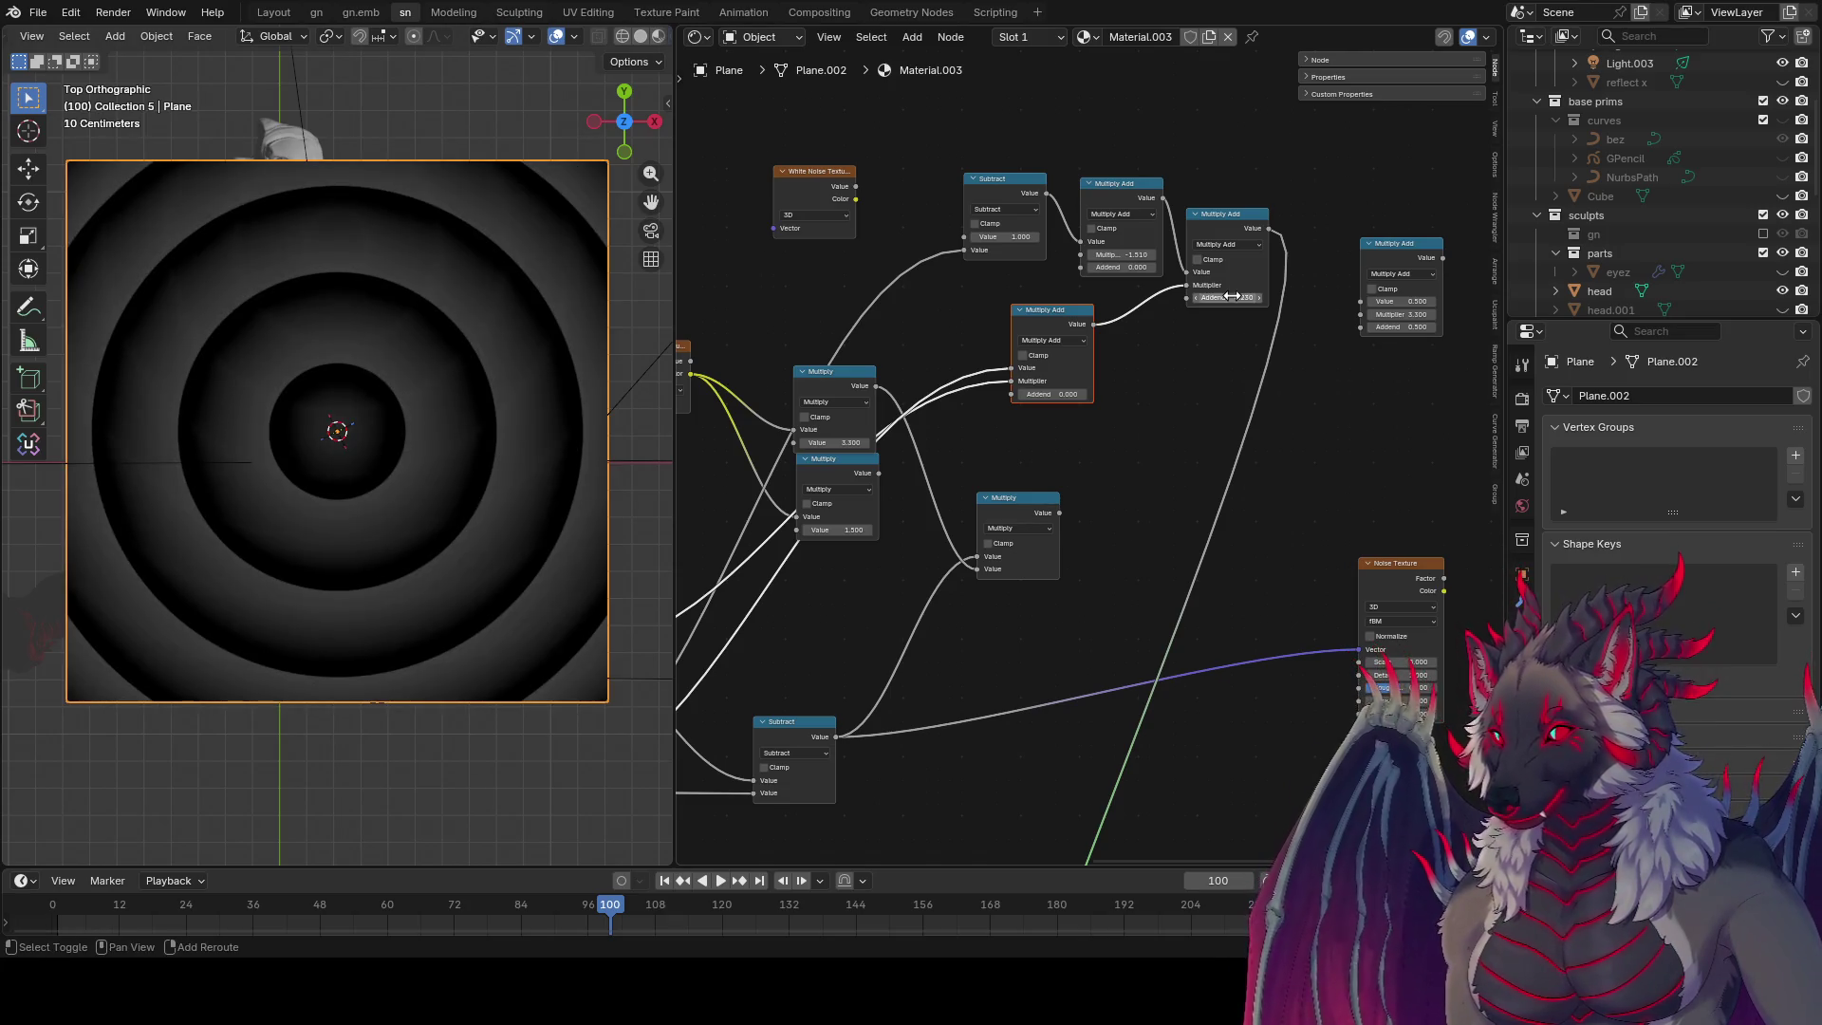
left_click_drag(1053, 394, 1050, 394)
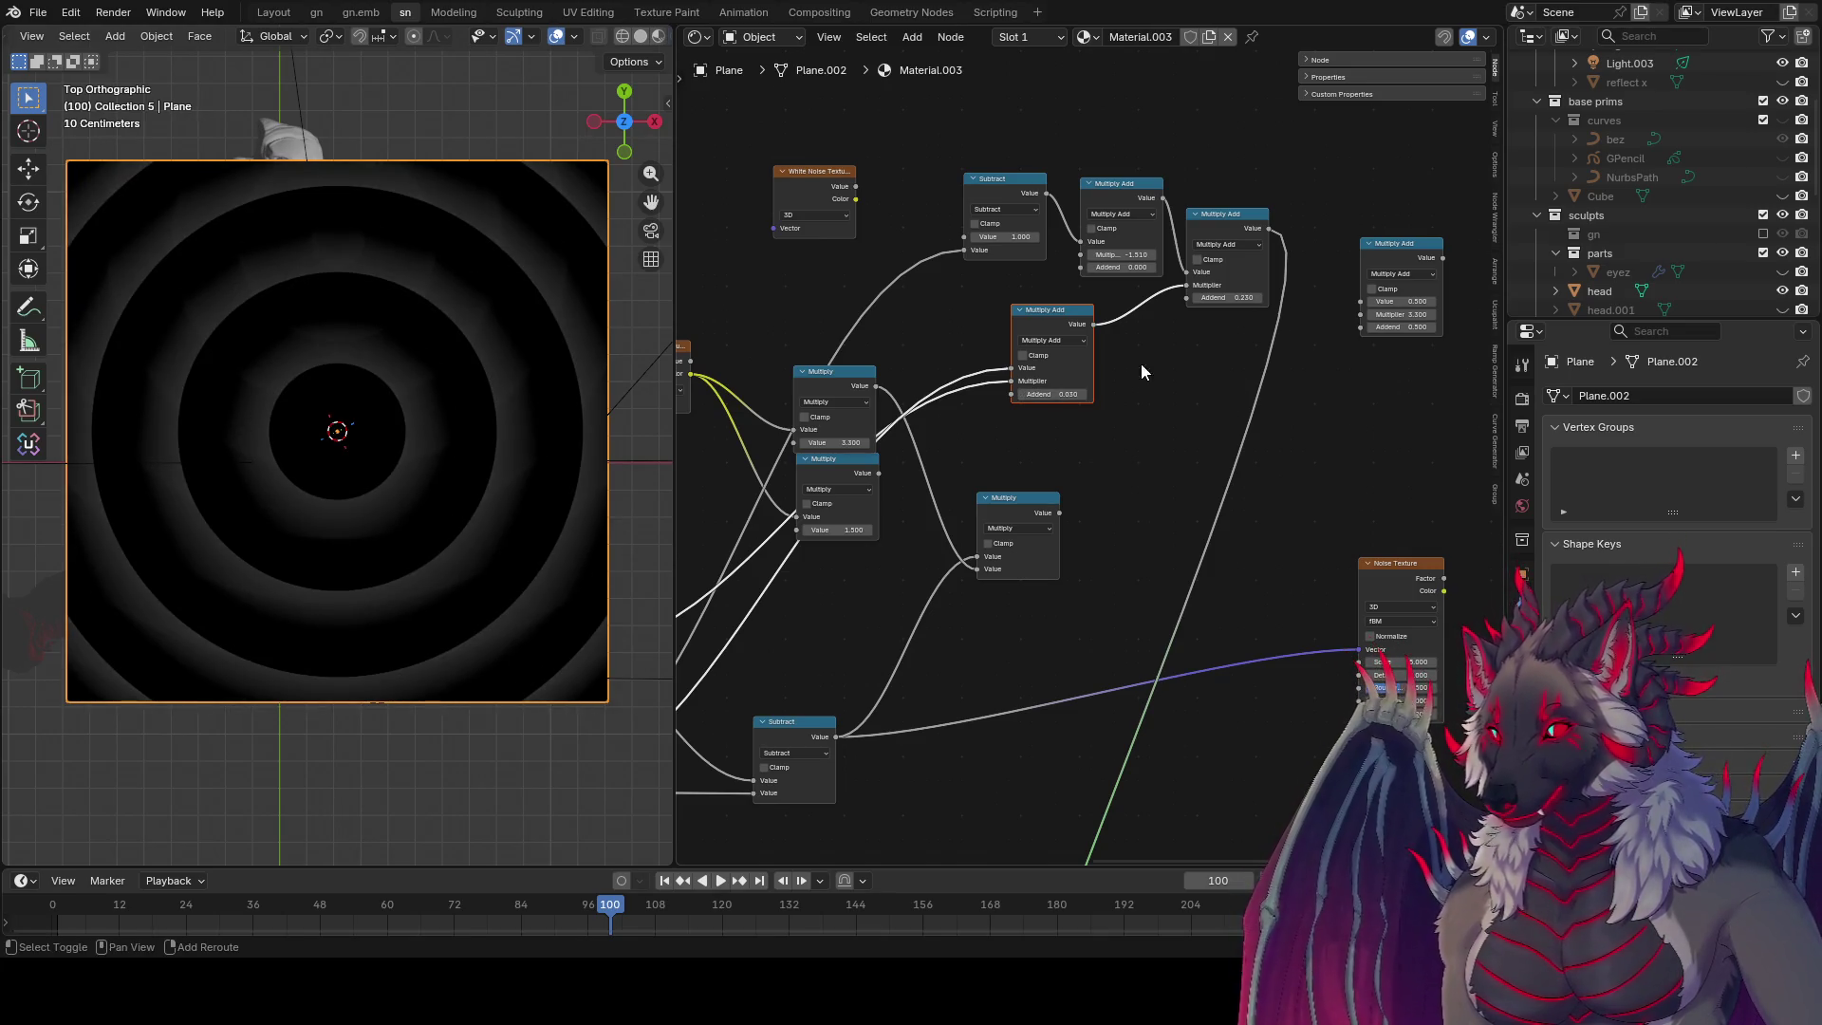
left_click_drag(1243, 303, 1235, 297)
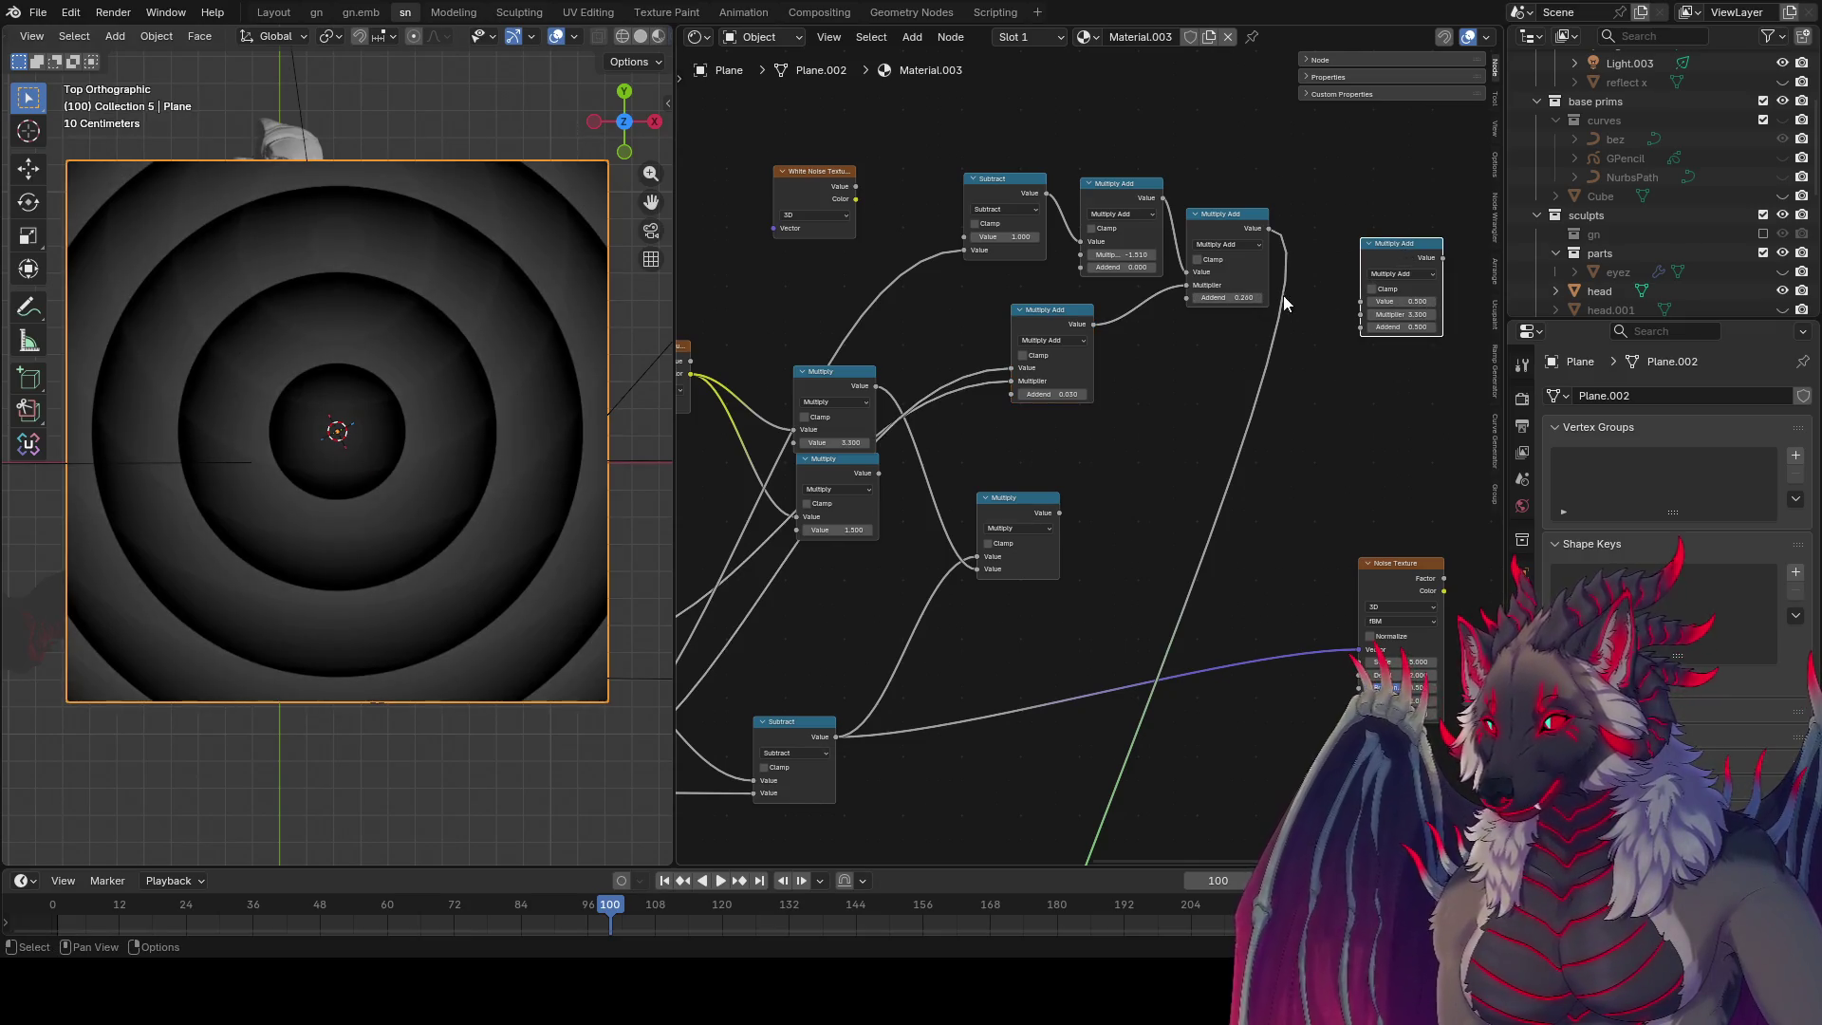
key("ctrl+s")
middle_click_drag(1142, 424, 917, 433)
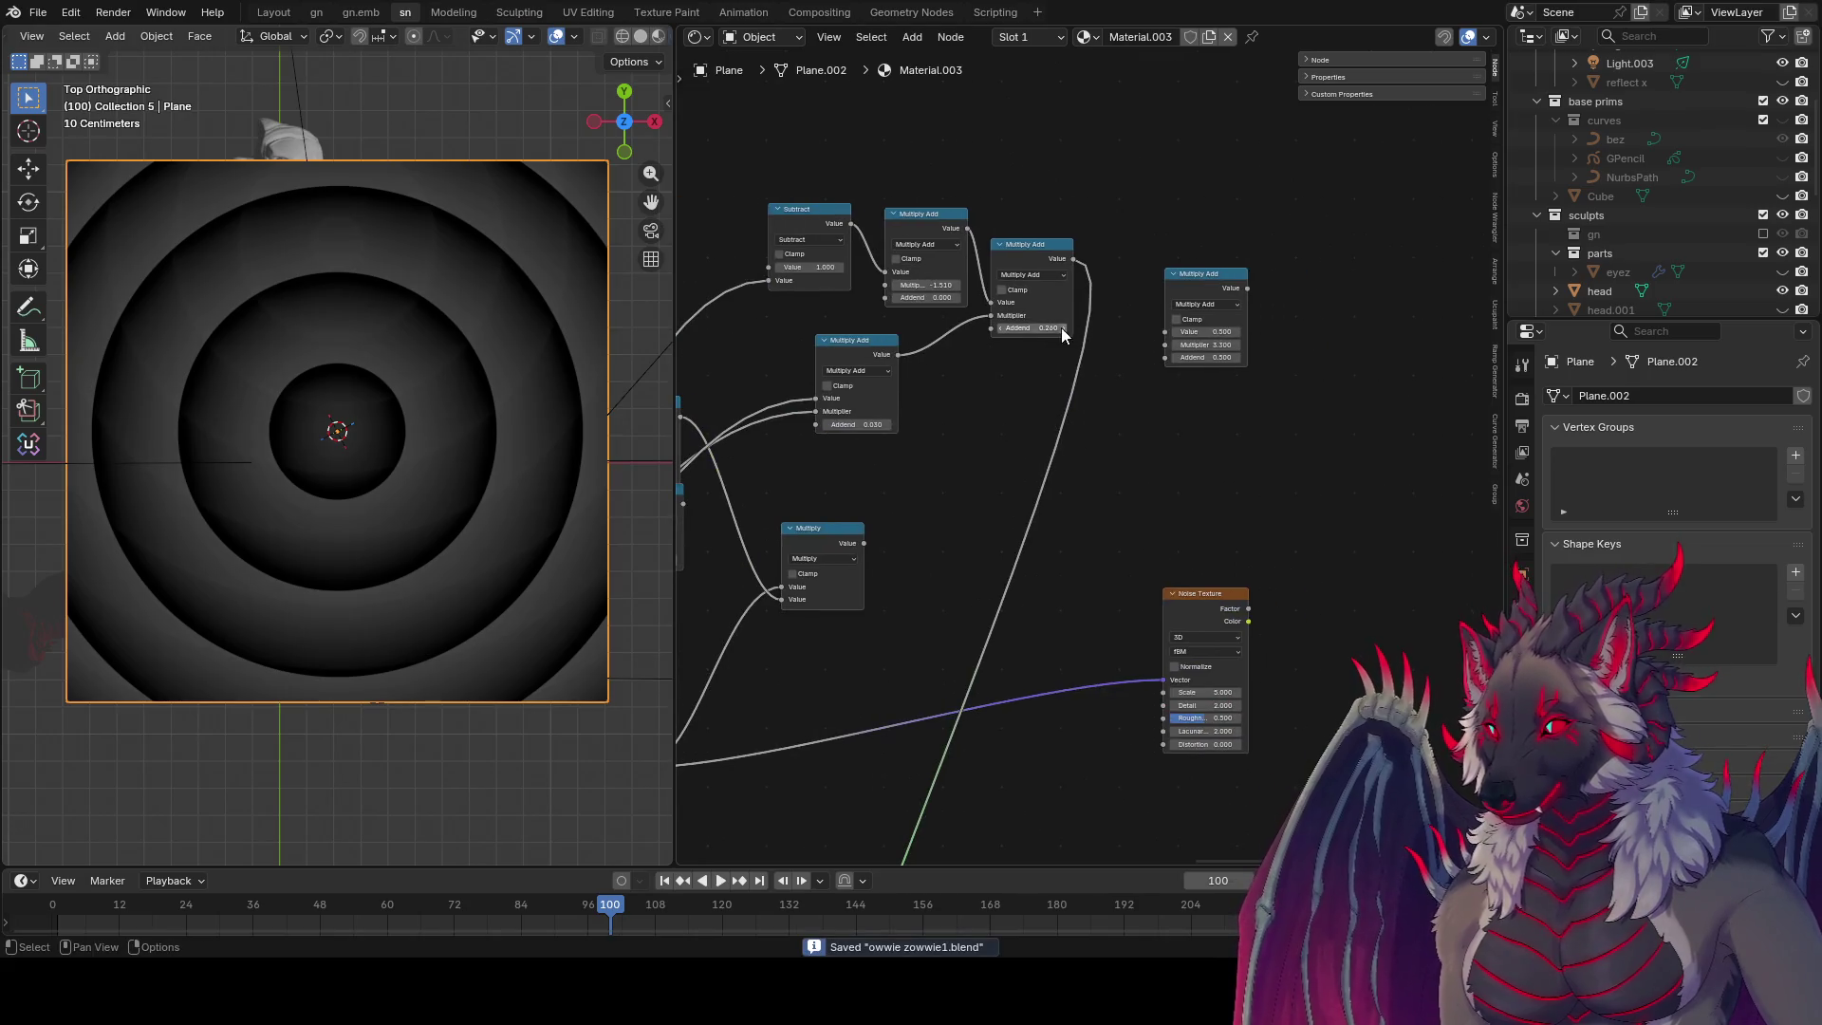
left_click_drag(1035, 285, 1153, 189)
Step: Add a Map Range node at the end of the Multiply Add chain
type("s")
key("BackSpace")
type("map ran")
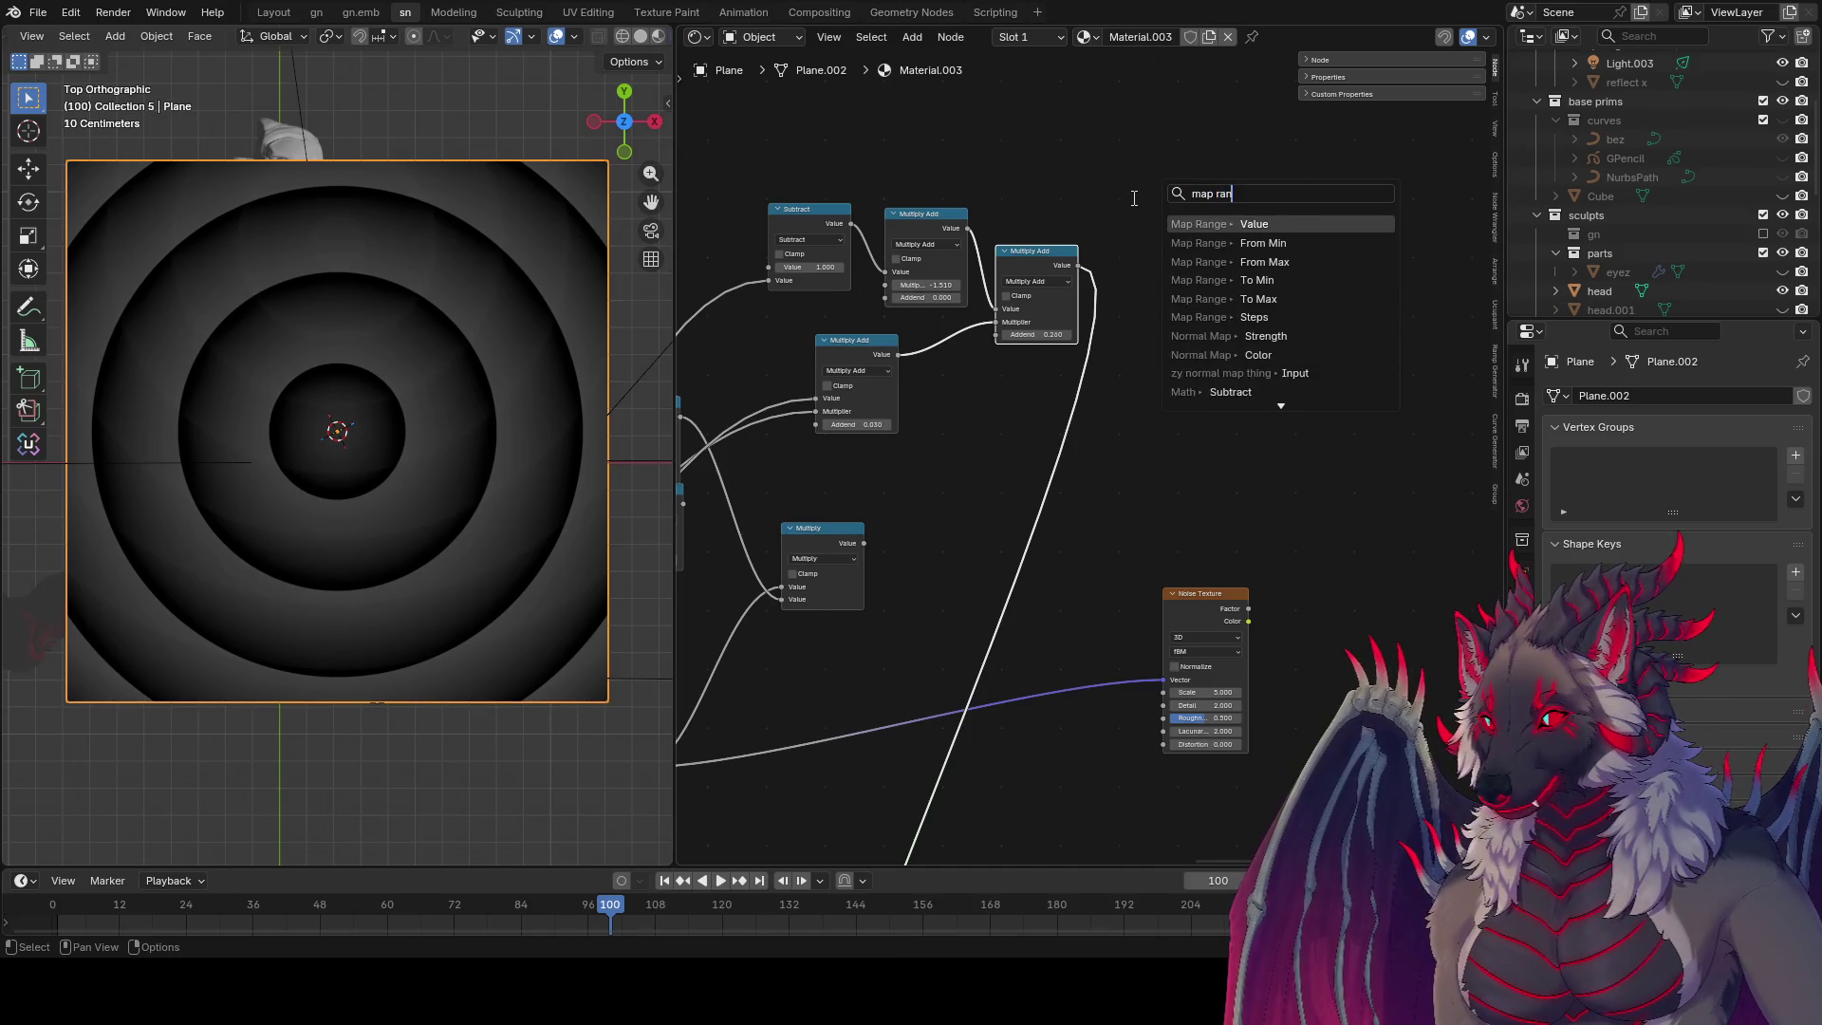
key("Return")
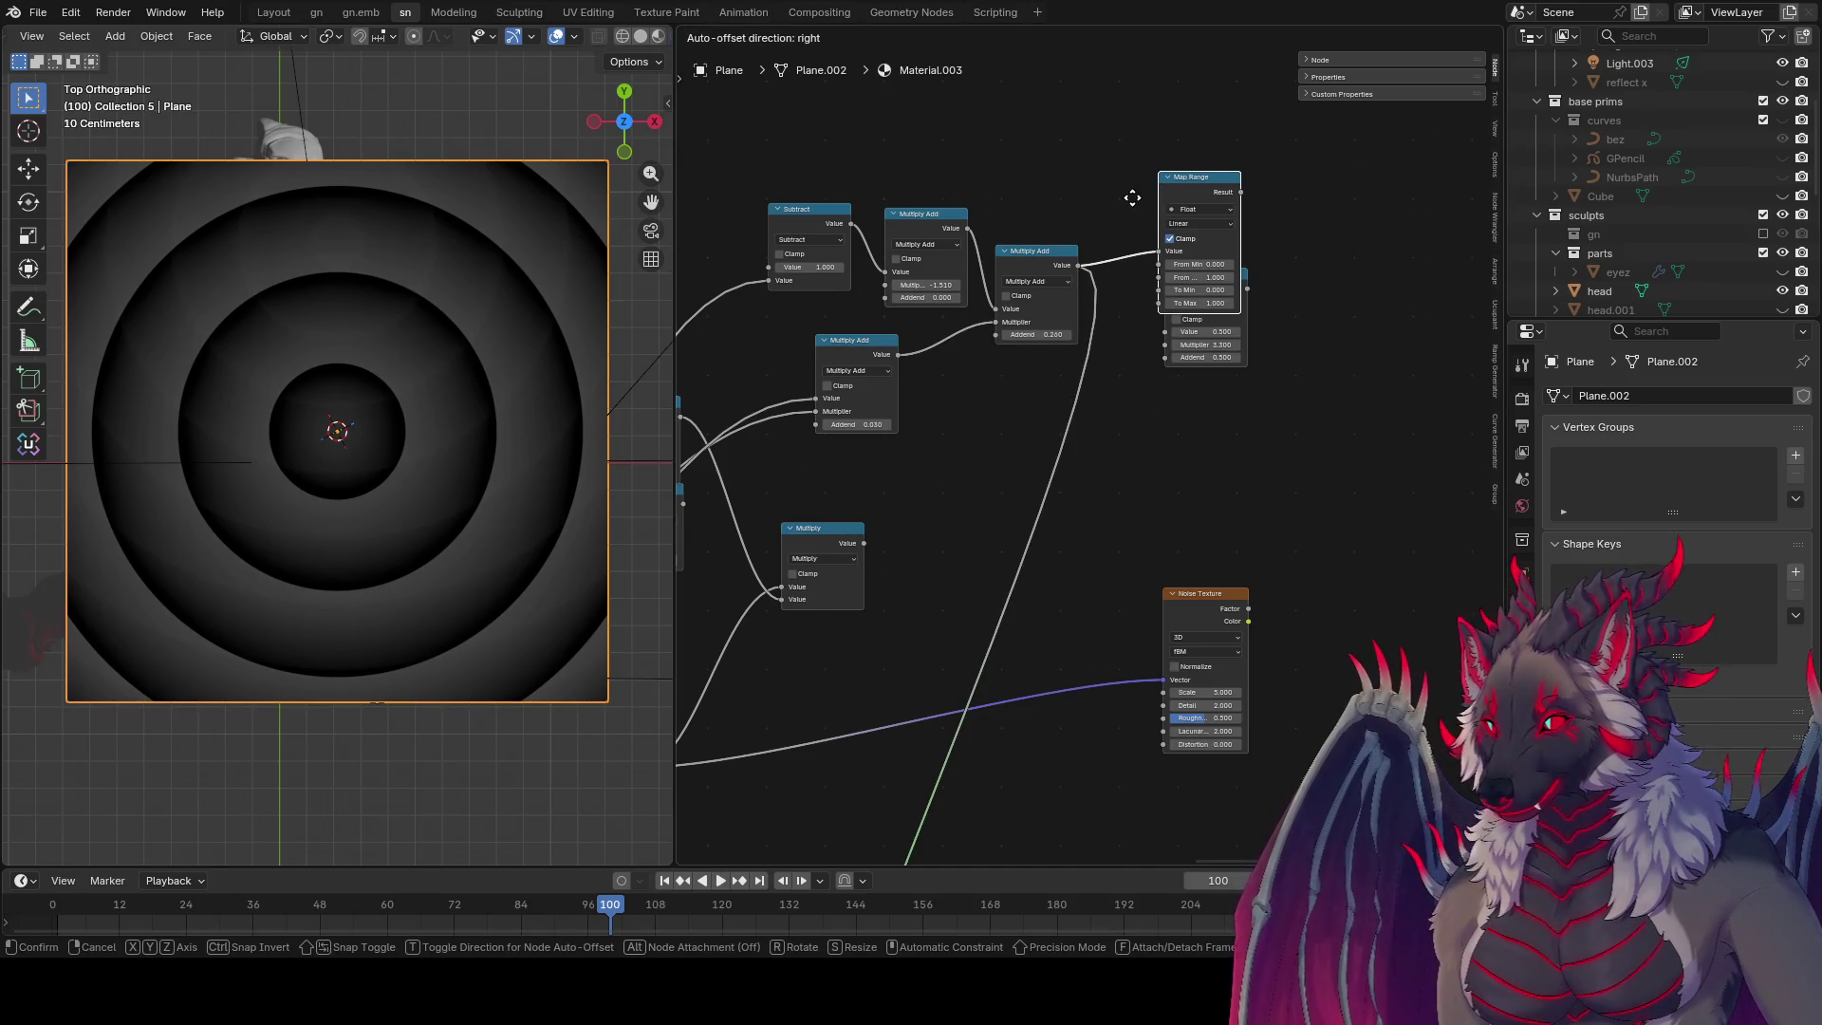
left_click(1323, 438)
middle_click_drag(1323, 439, 1196, 416)
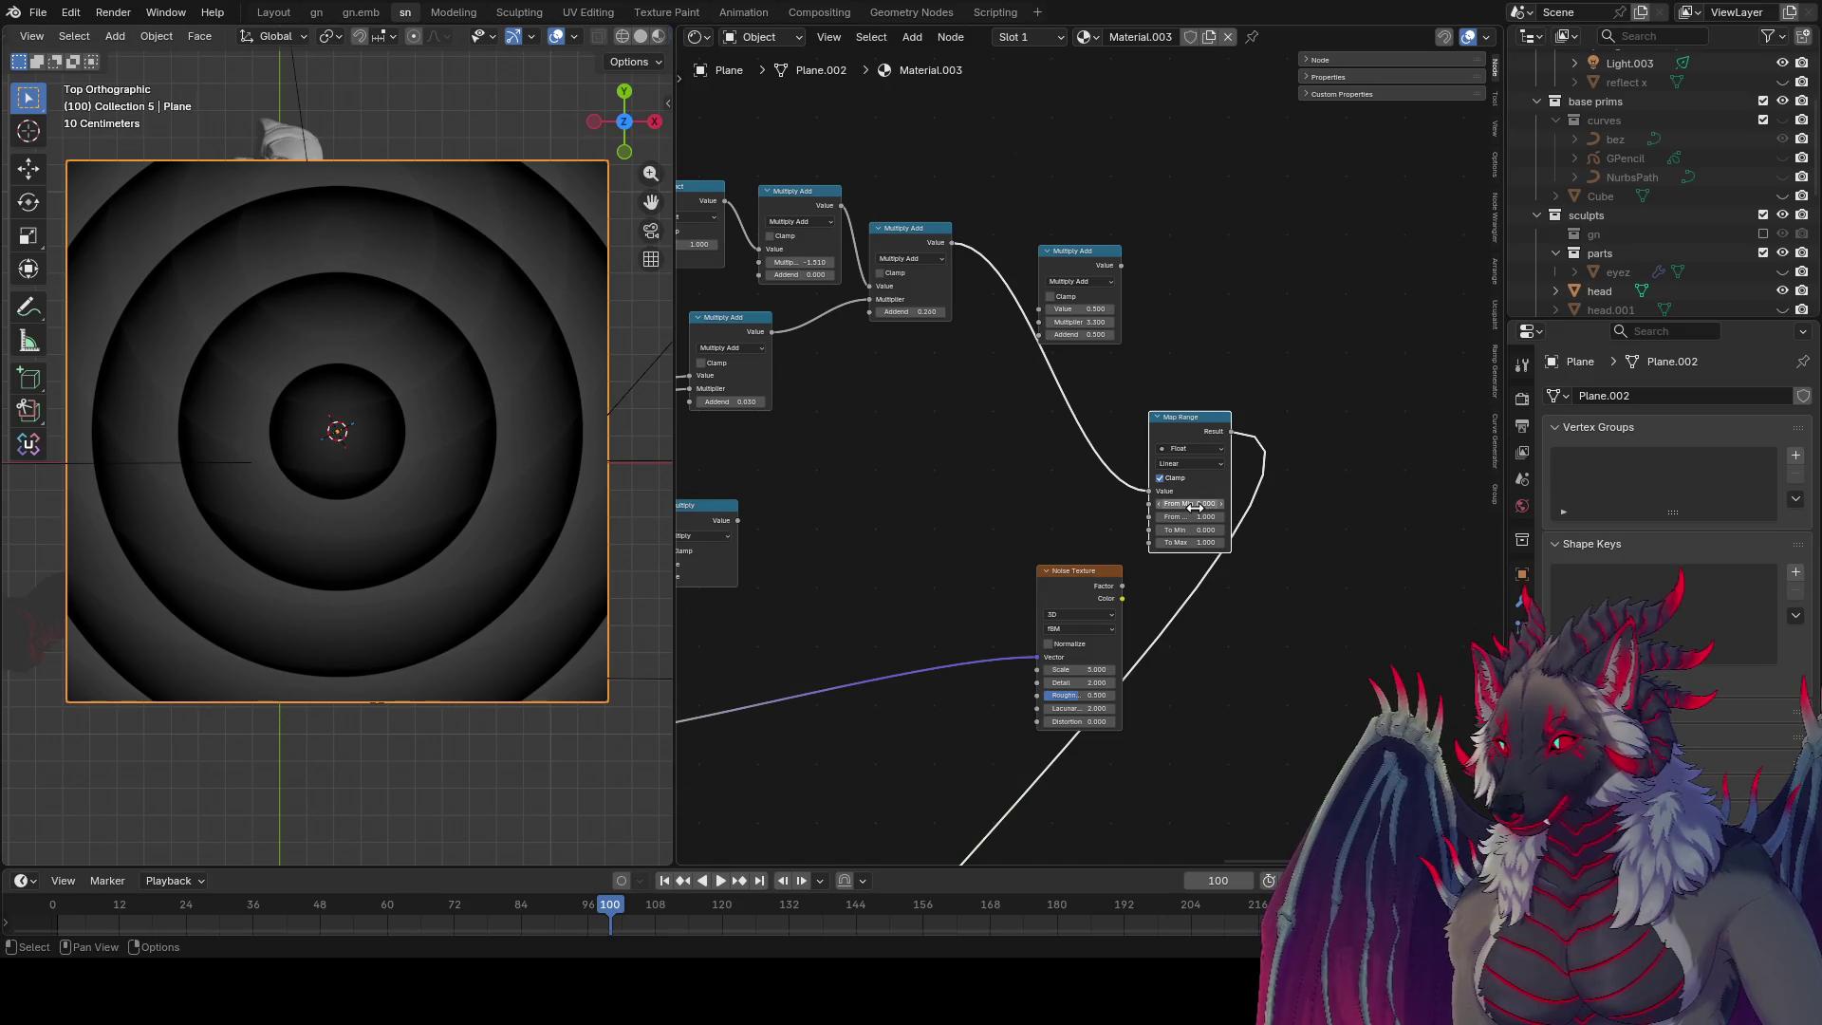
Step: Set Map Range From Min to 0.020 and Smooth Step interpolation, and lower From Max to sharpen the rings
left_click_drag(1194, 508, 1197, 514)
left_click(1192, 464)
left_click(1194, 521)
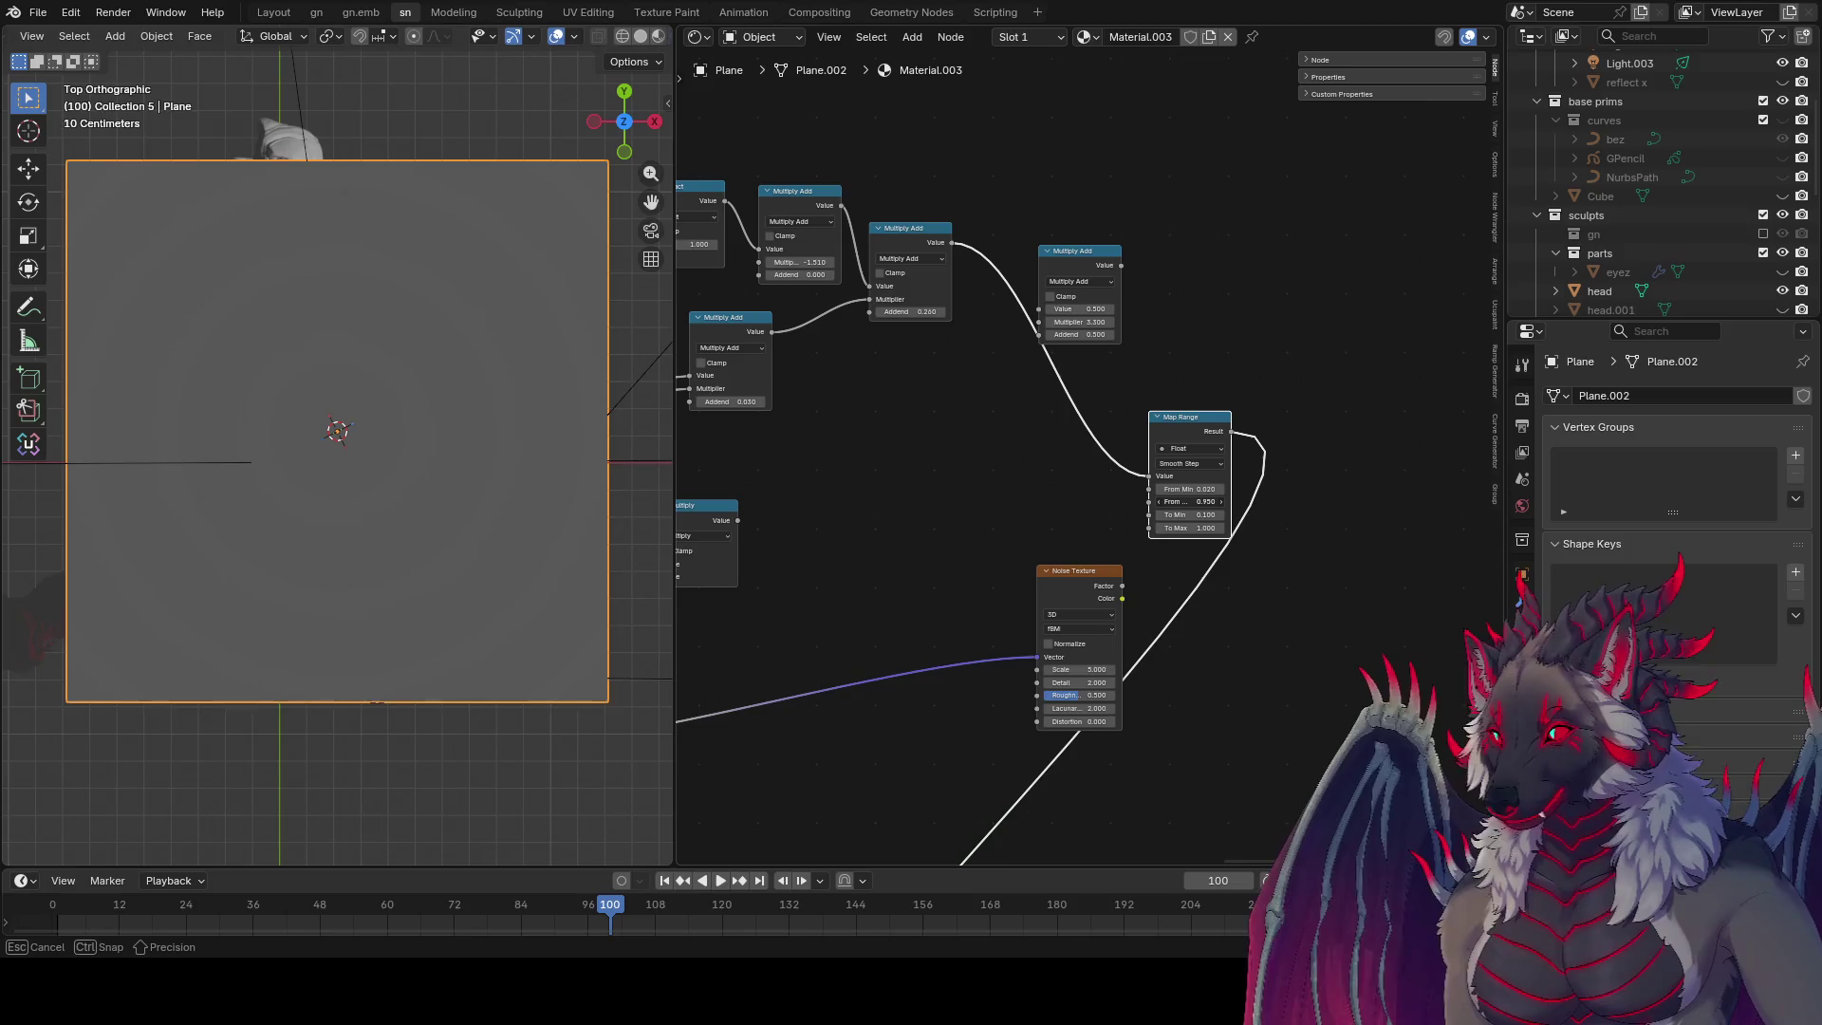
mouse_move(1191, 501)
left_mouse_down()
mouse_move(1172, 502)
mouse_move(1210, 527)
mouse_move(1181, 515)
mouse_move(1201, 489)
mouse_move(1173, 514)
mouse_move(1210, 527)
mouse_move(1191, 528)
left_mouse_up()
Step: Link the Noise Texture Factor to Map Range From Min and set the noise Scale to 3.590
scroll(420, 501, "down", 4)
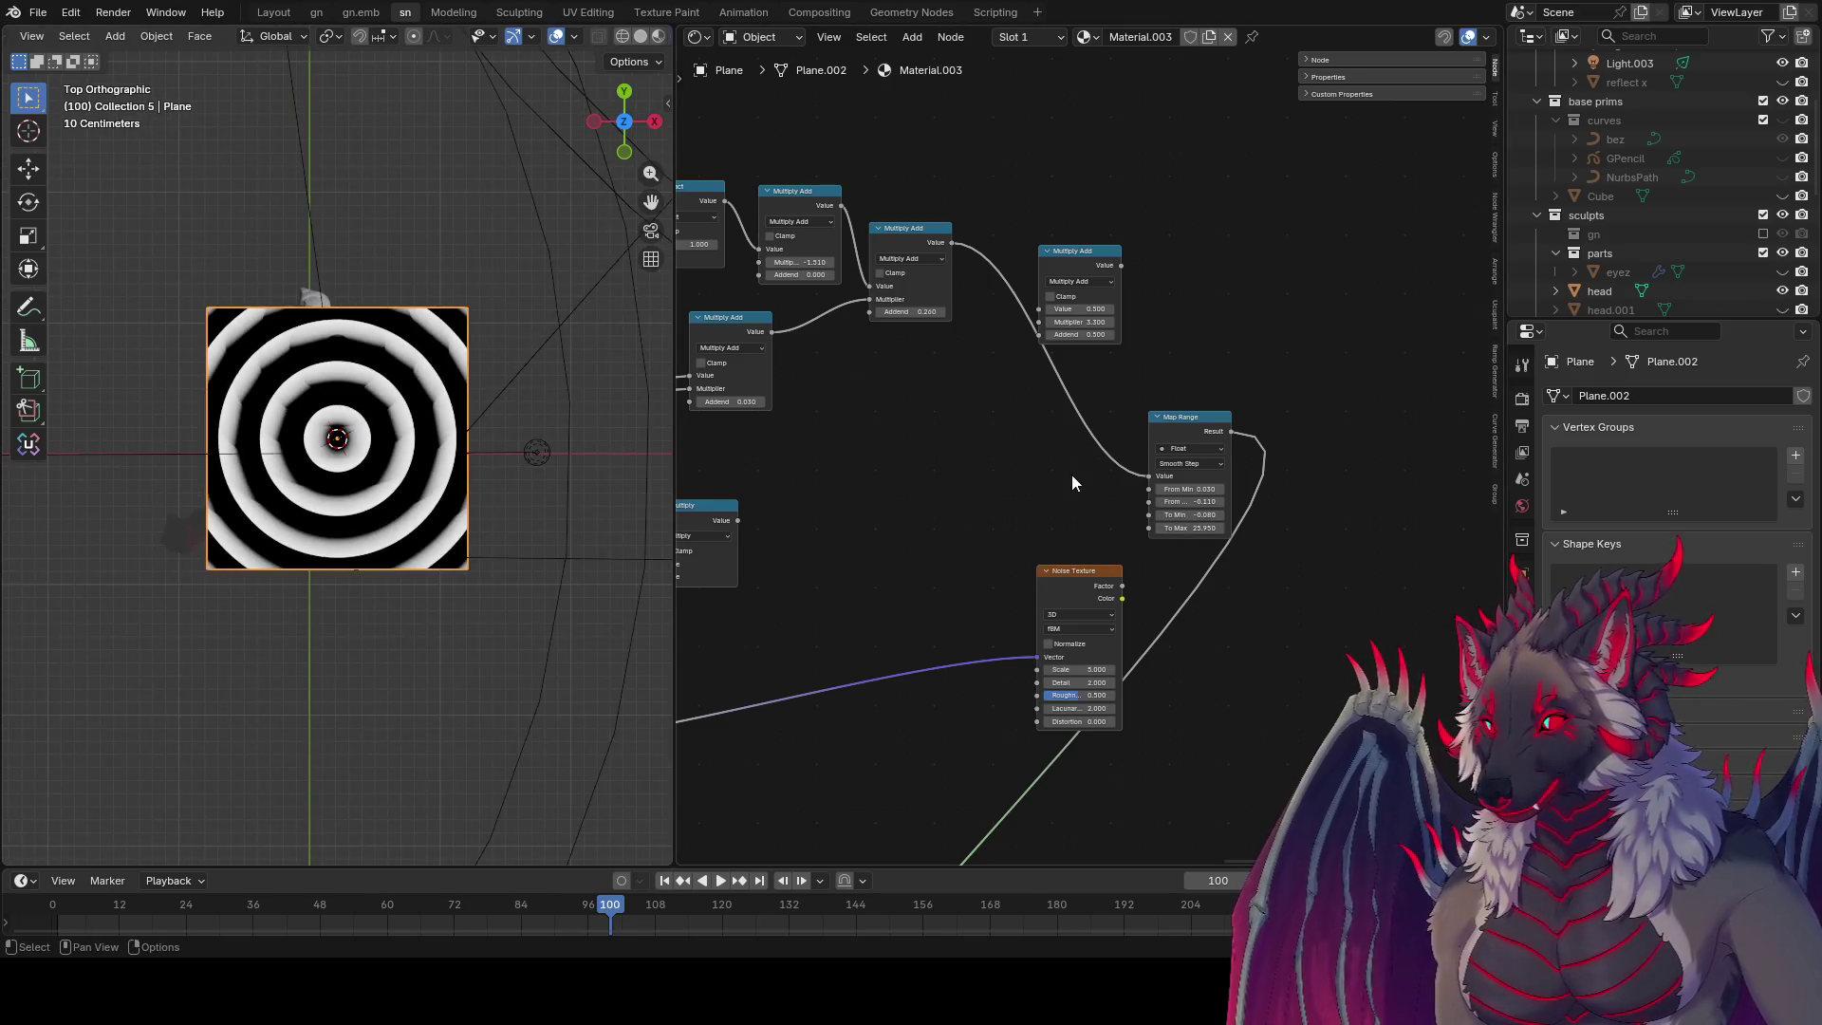
left_click_drag(1177, 418, 1042, 360)
left_click_drag(1079, 588, 1222, 590)
left_click_drag(1050, 463, 1042, 432)
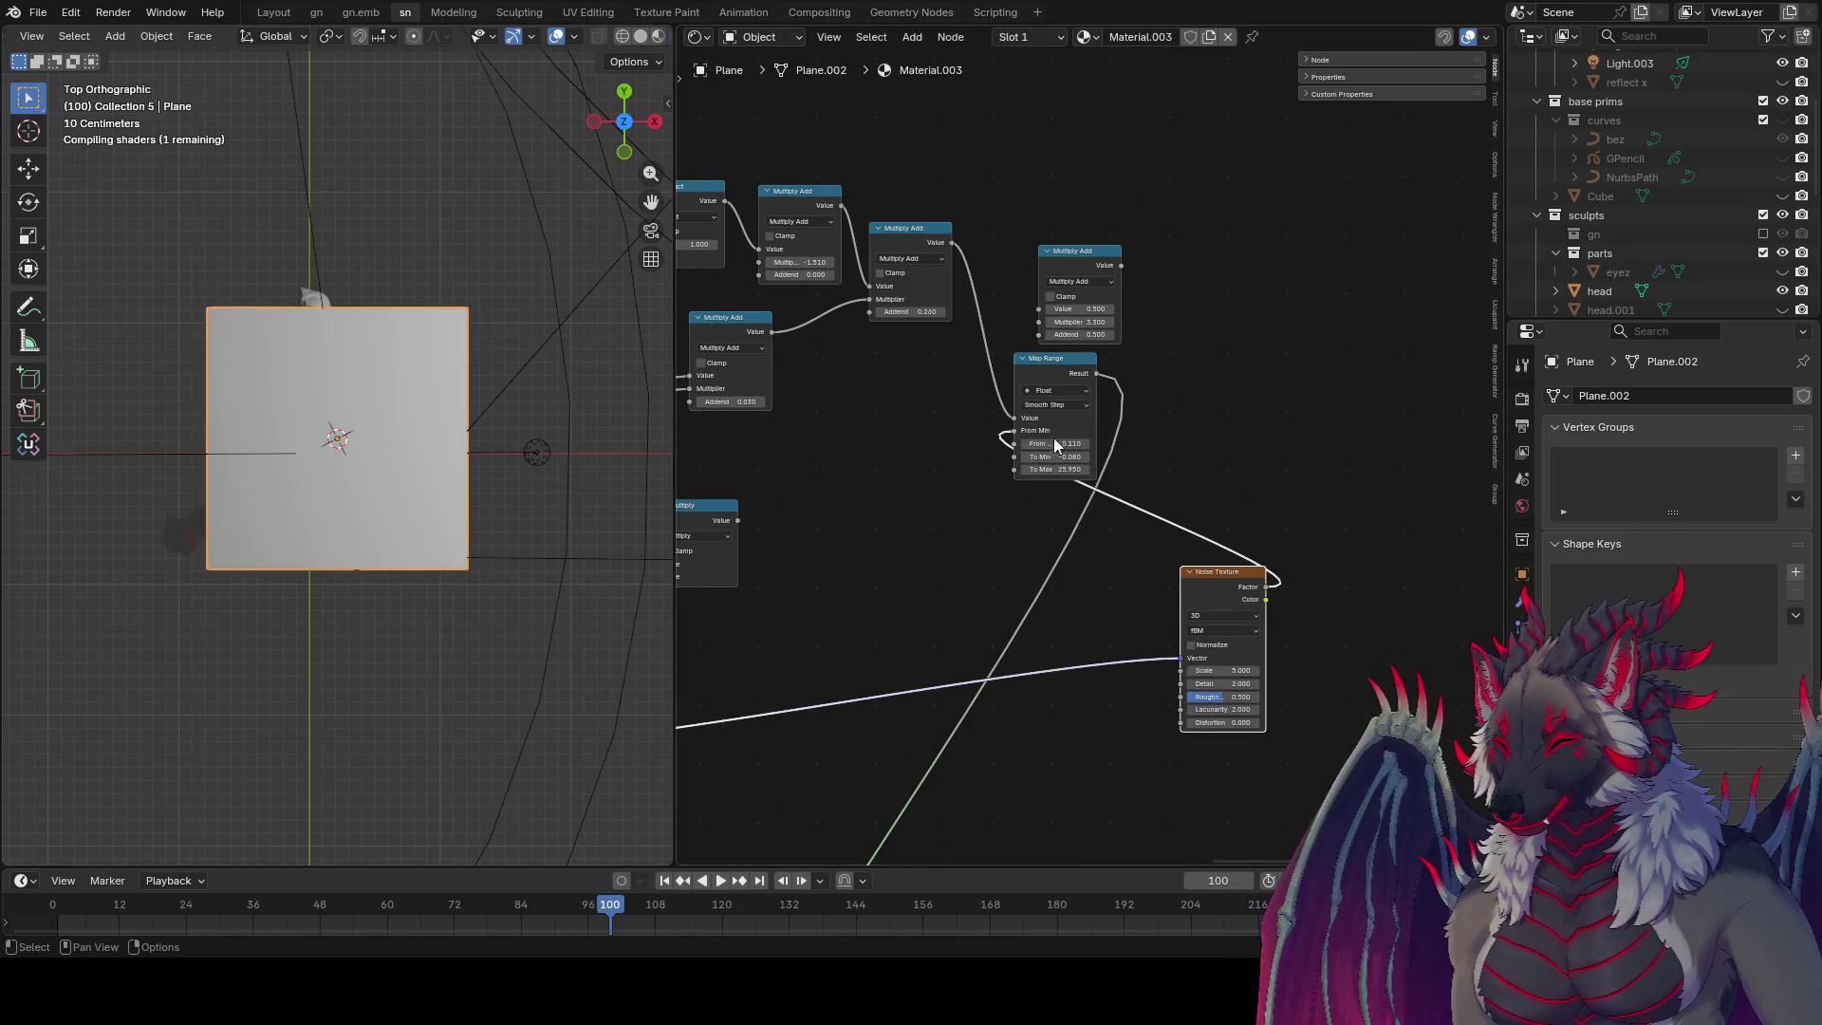
scroll(423, 503, "up", 3)
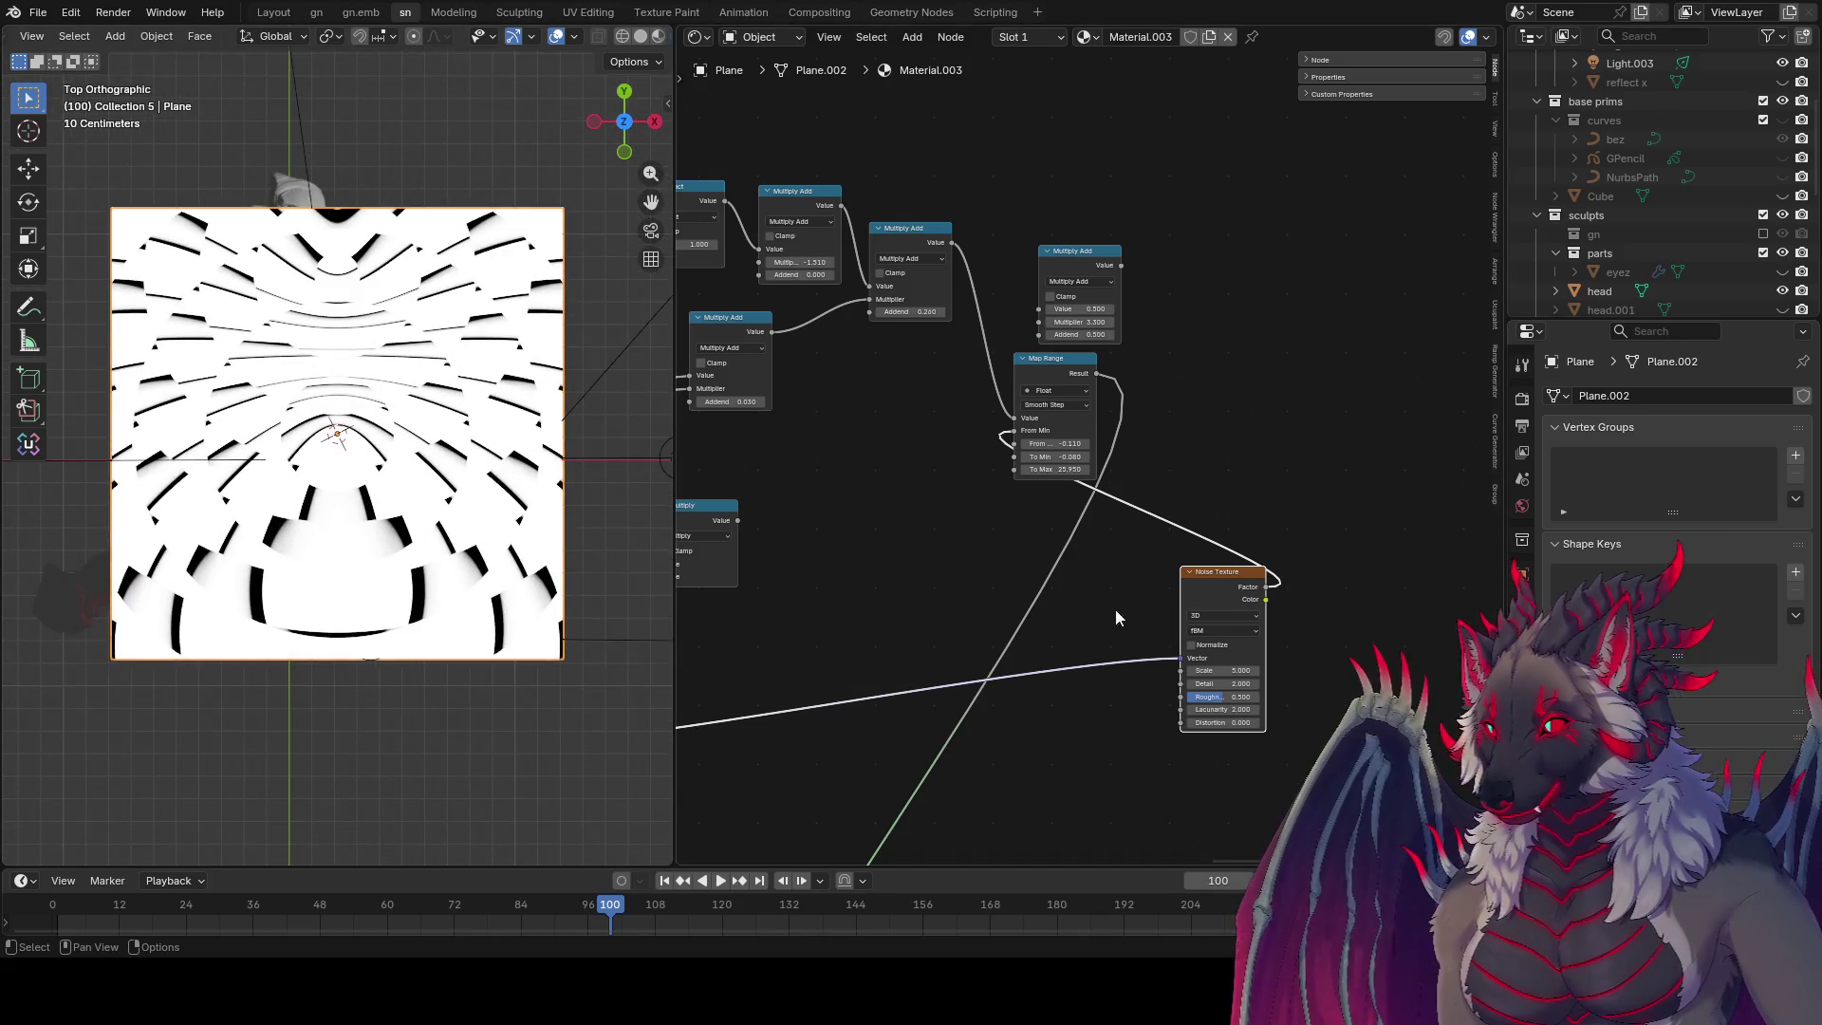
mouse_move(1227, 669)
left_mouse_down()
mouse_move(1281, 670)
mouse_move(1206, 684)
mouse_move(1272, 684)
mouse_move(1215, 683)
mouse_move(1244, 709)
mouse_move(1203, 709)
mouse_move(1225, 725)
left_mouse_up()
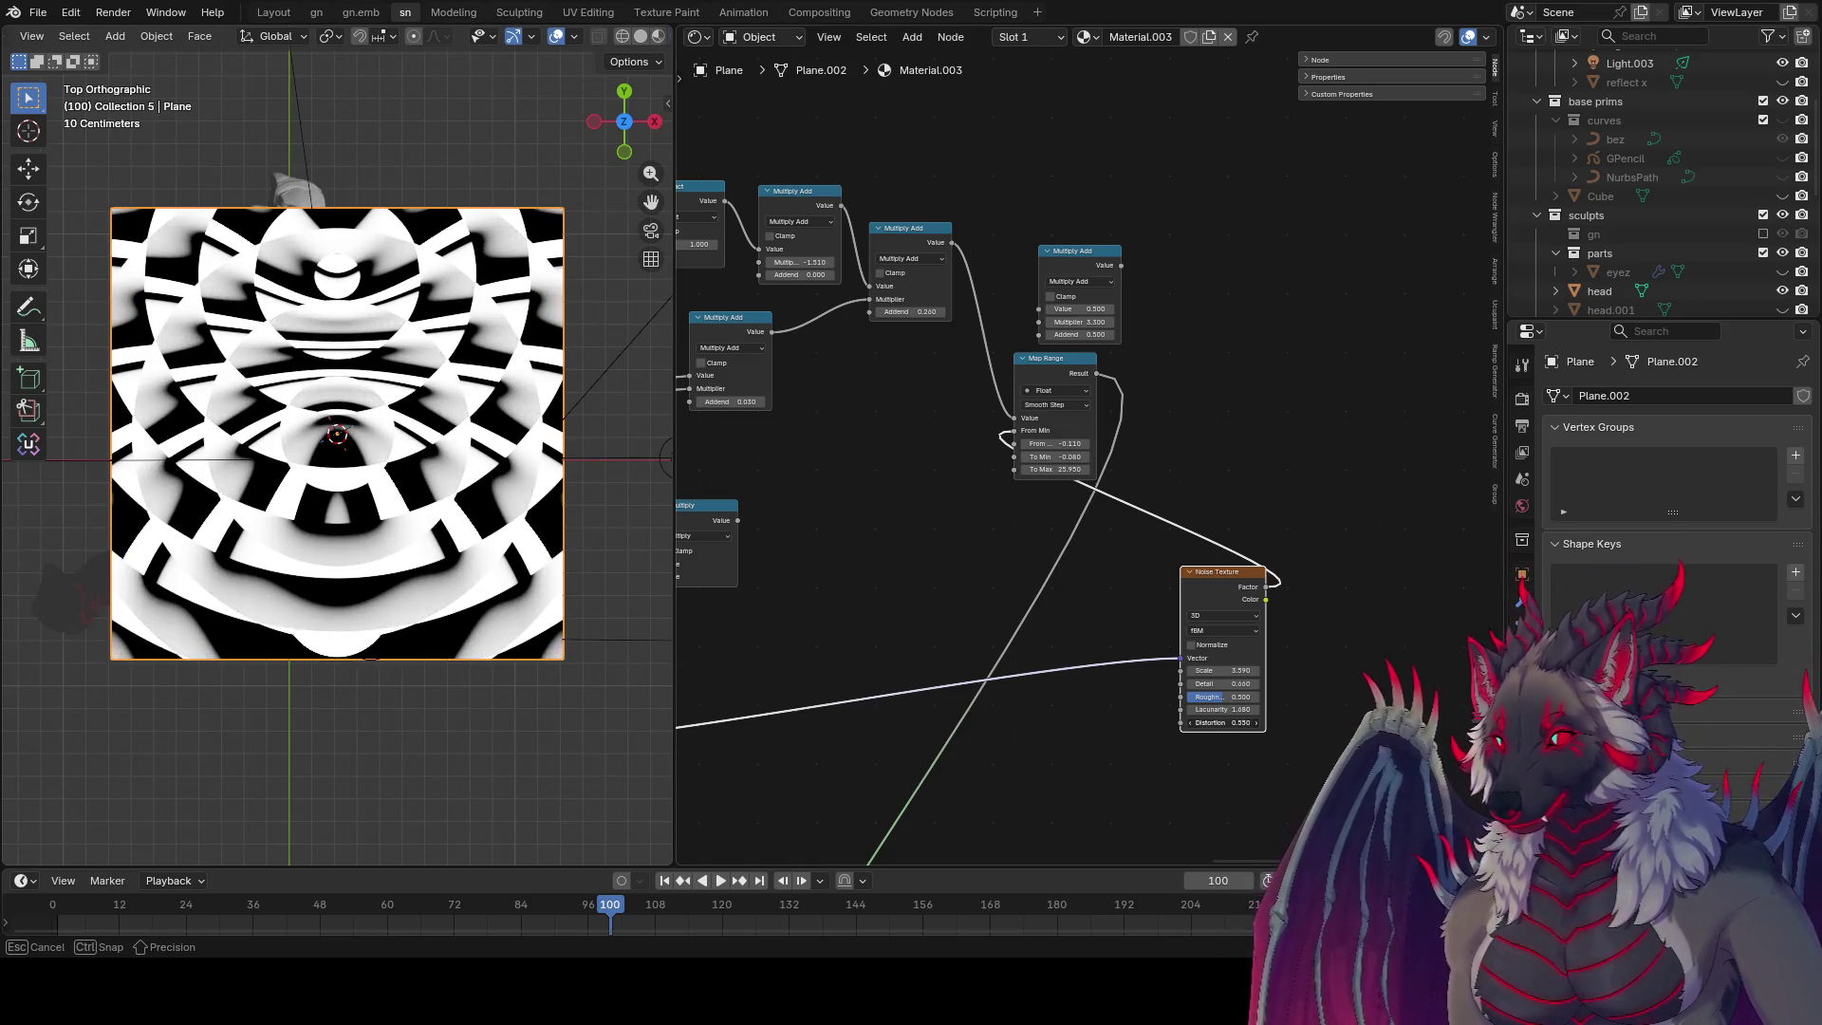
scroll(414, 470, "up", 2)
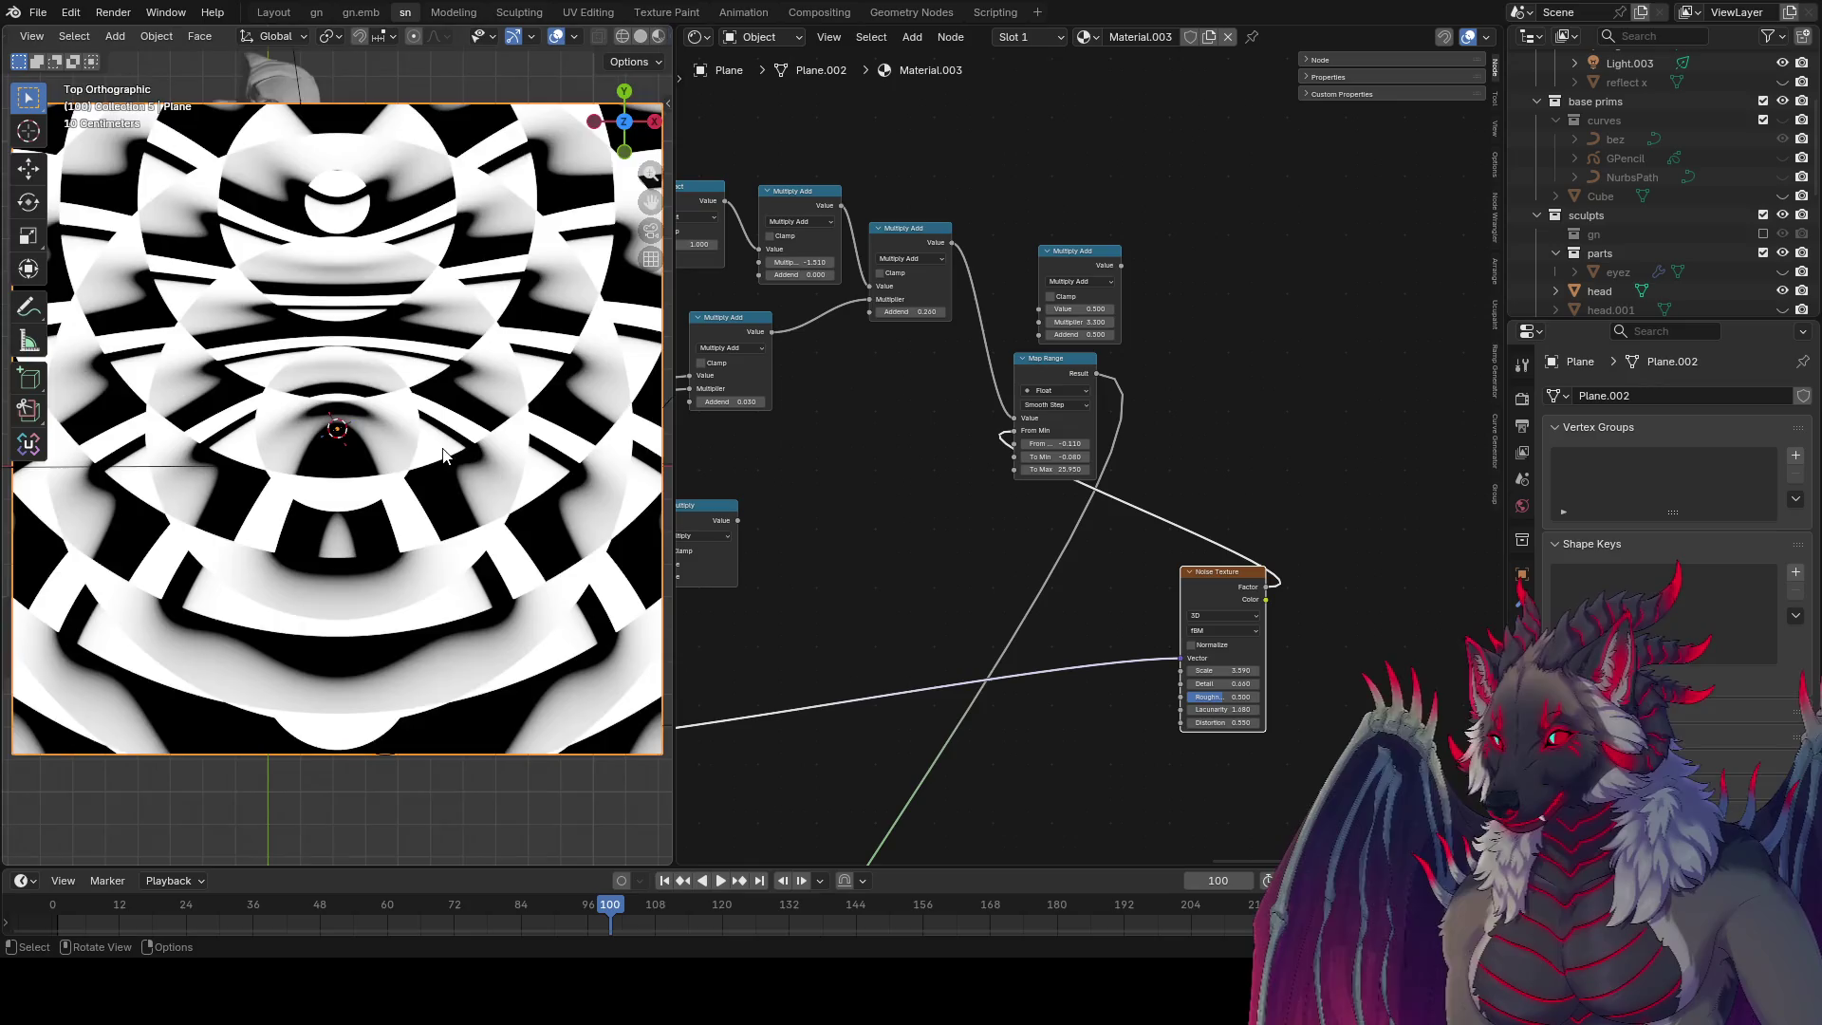
scroll(440, 465, "down", 2)
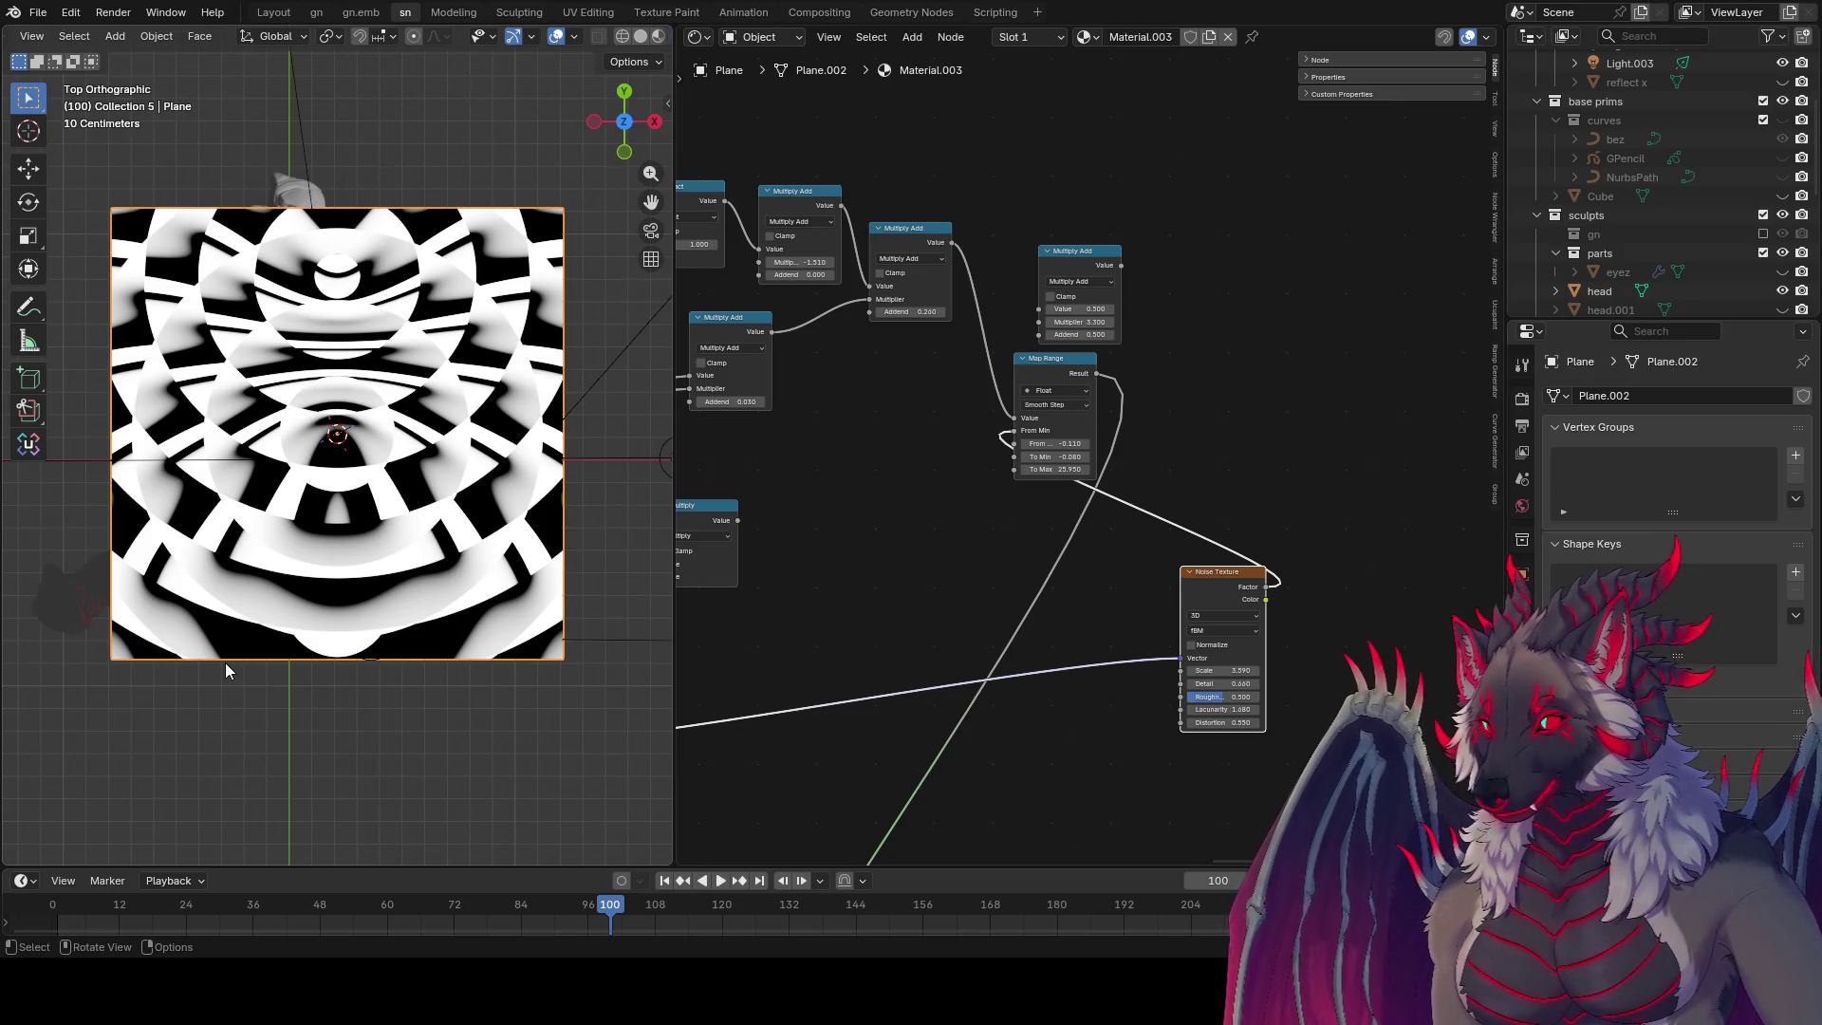
middle_click_drag(1267, 598, 1200, 479)
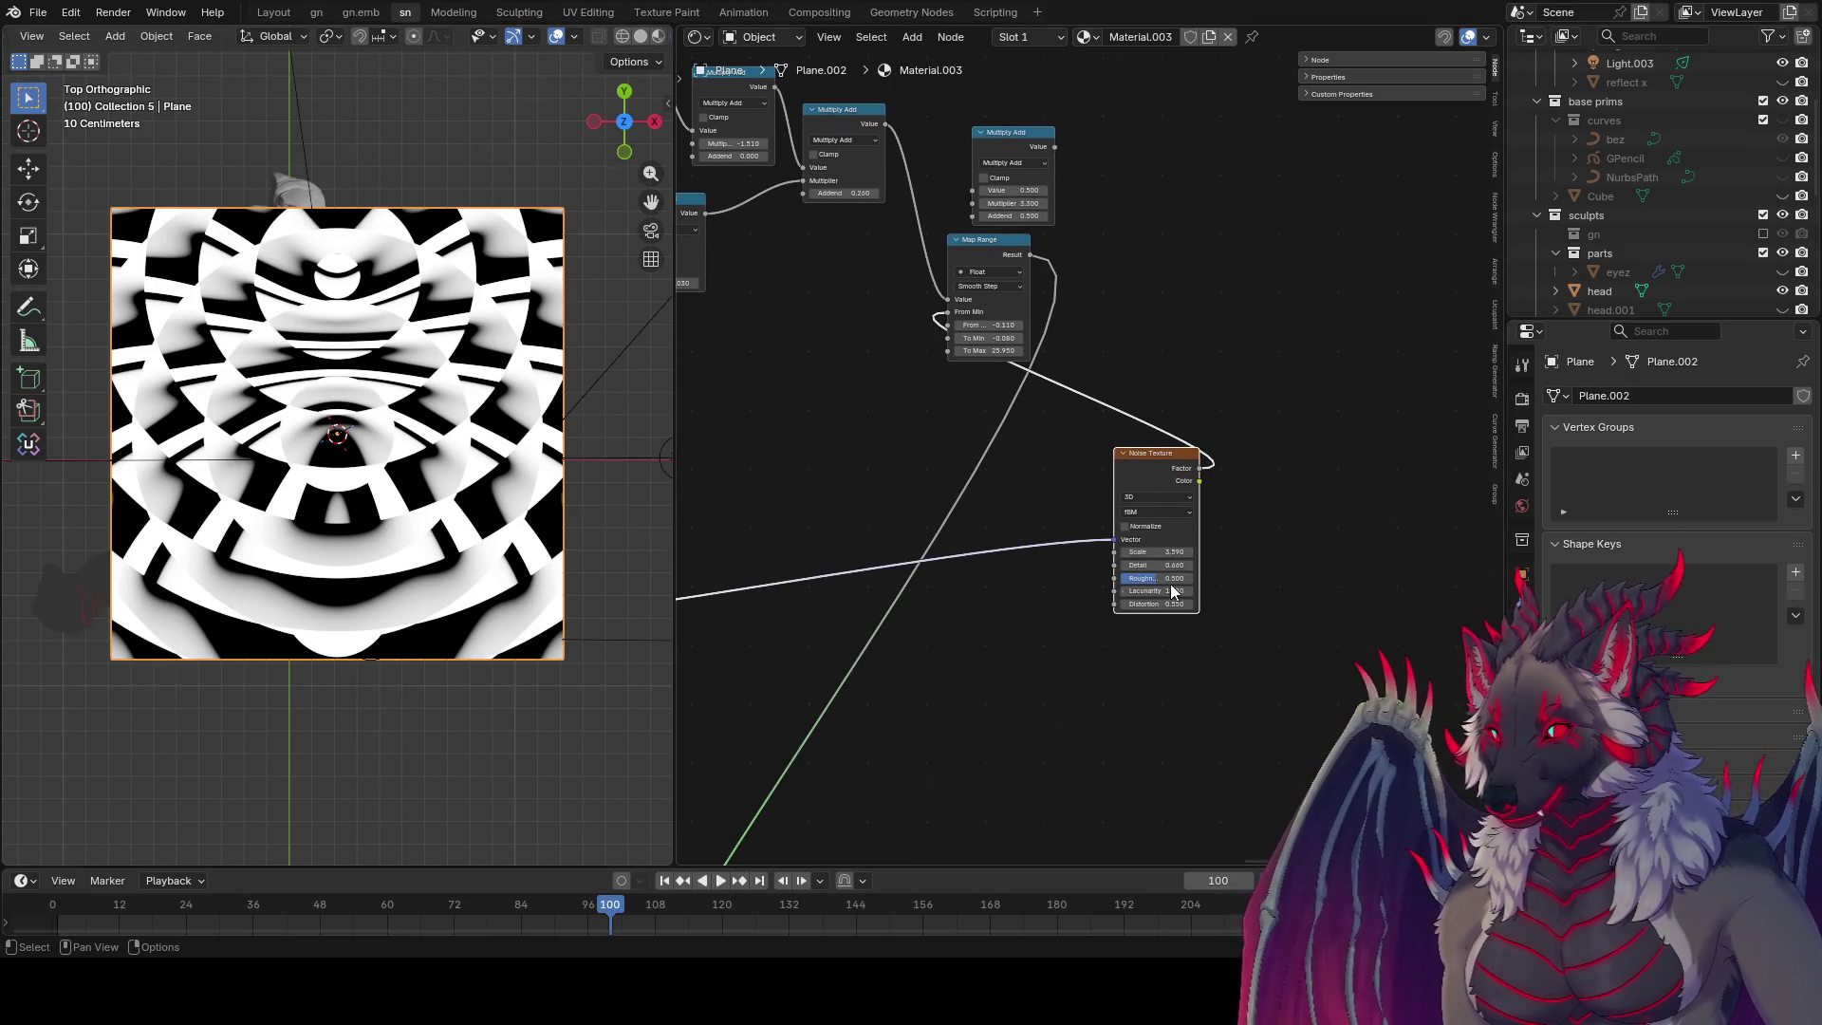
Step: Lower the noise Roughness slightly and preview the Map Range, Multiply Add and noise outputs
mouse_move(1156, 578)
left_mouse_down()
mouse_move(1205, 578)
mouse_move(1156, 585)
left_mouse_up()
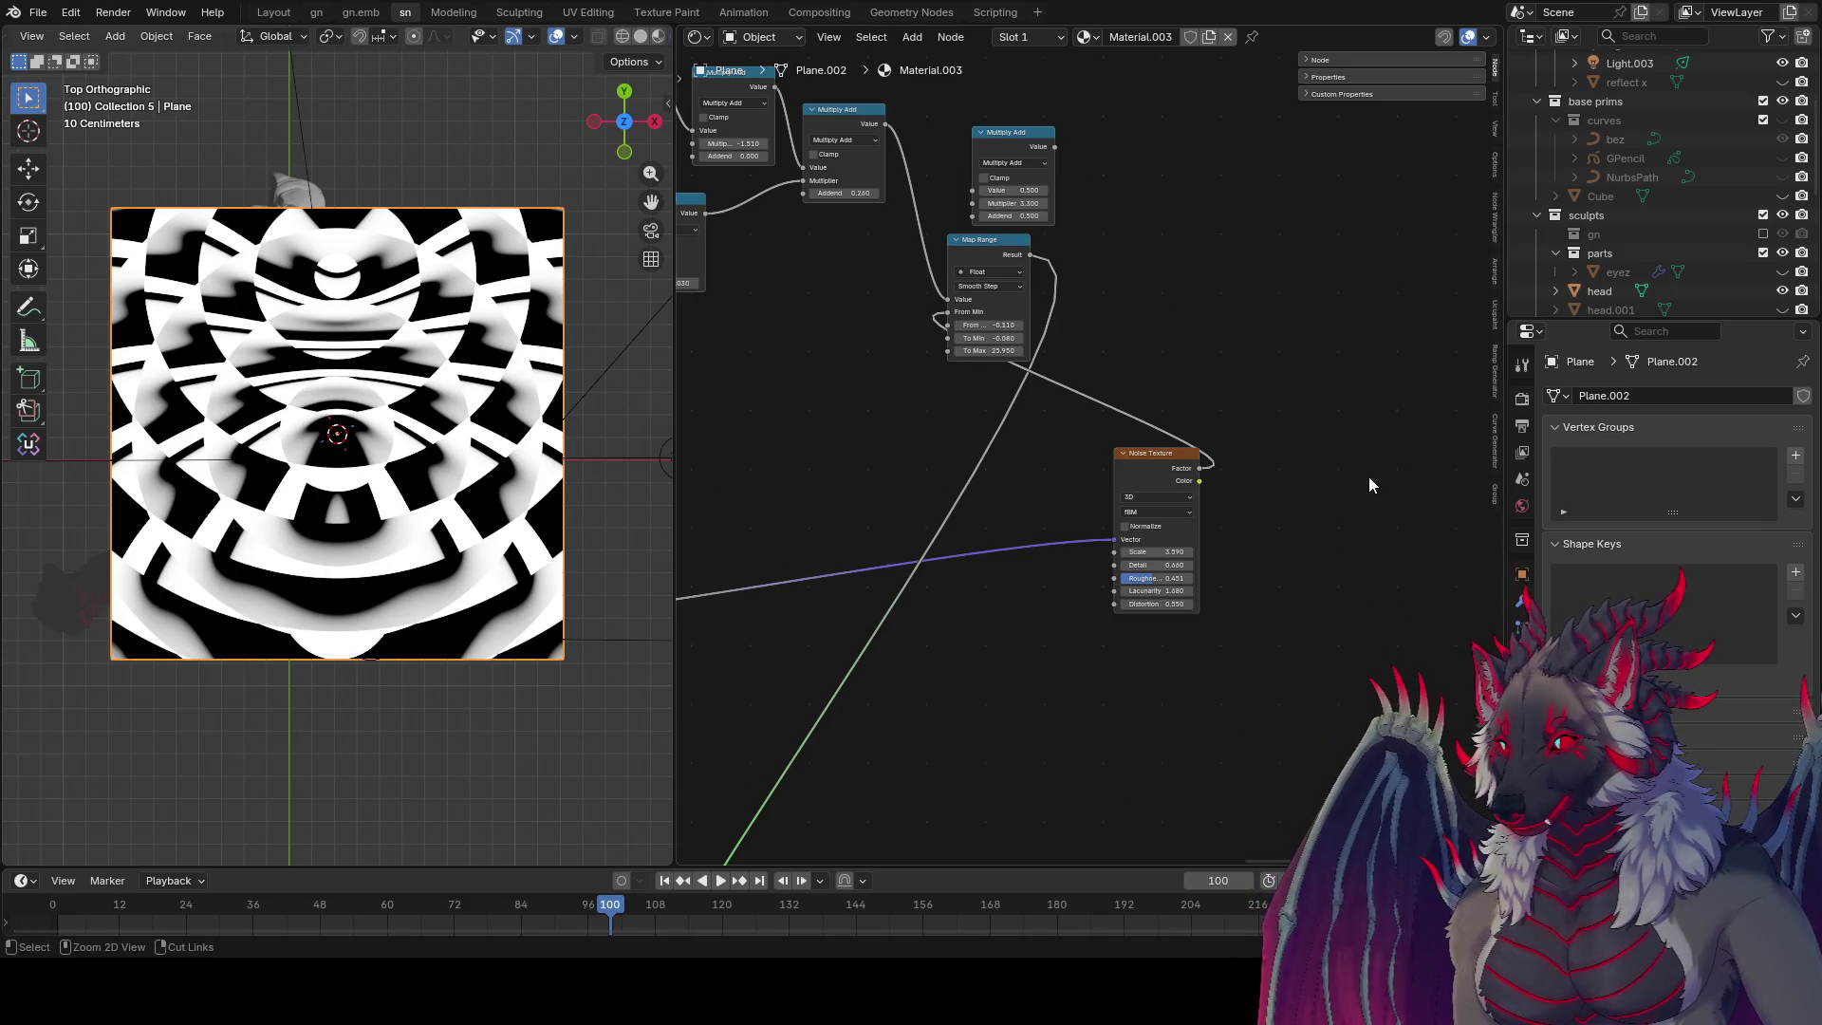
left_click(1184, 470, "ctrl+shift")
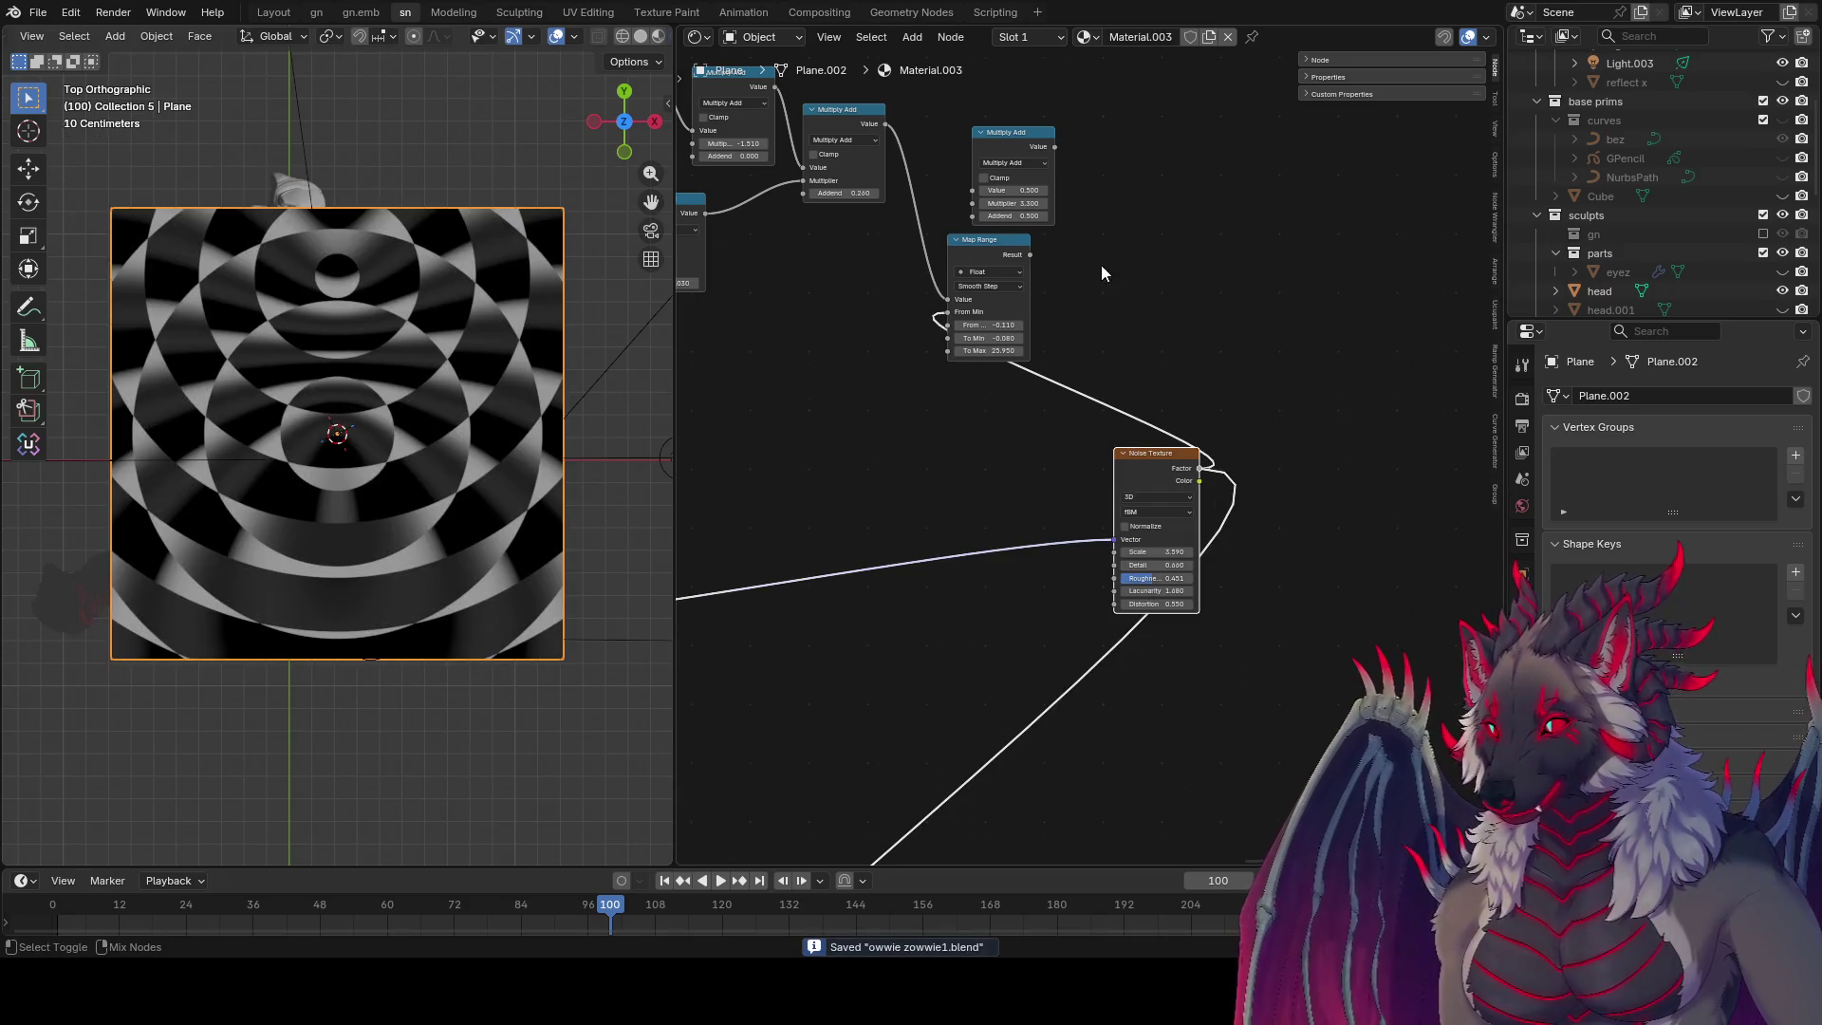
left_click(1009, 255, "ctrl+shift")
left_click(1061, 158, "ctrl+shift")
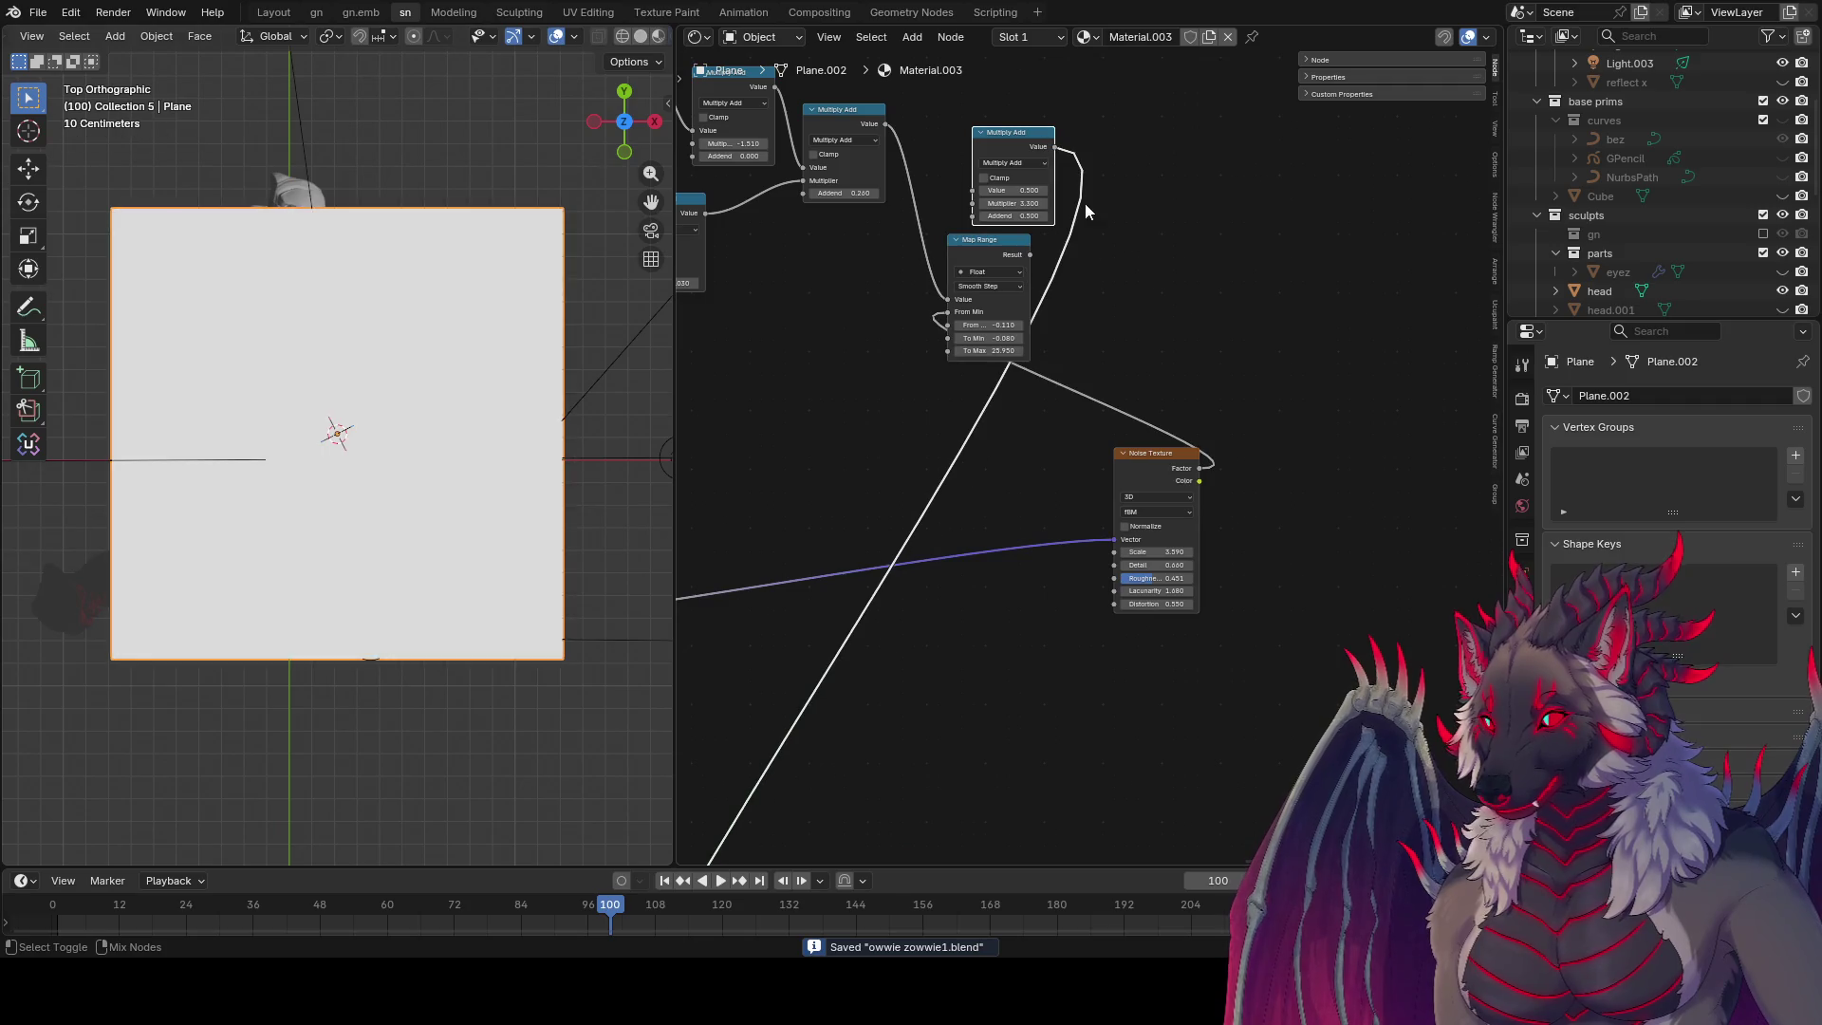
left_click(1148, 463, "ctrl+shift")
left_click(1025, 245, "ctrl+shift")
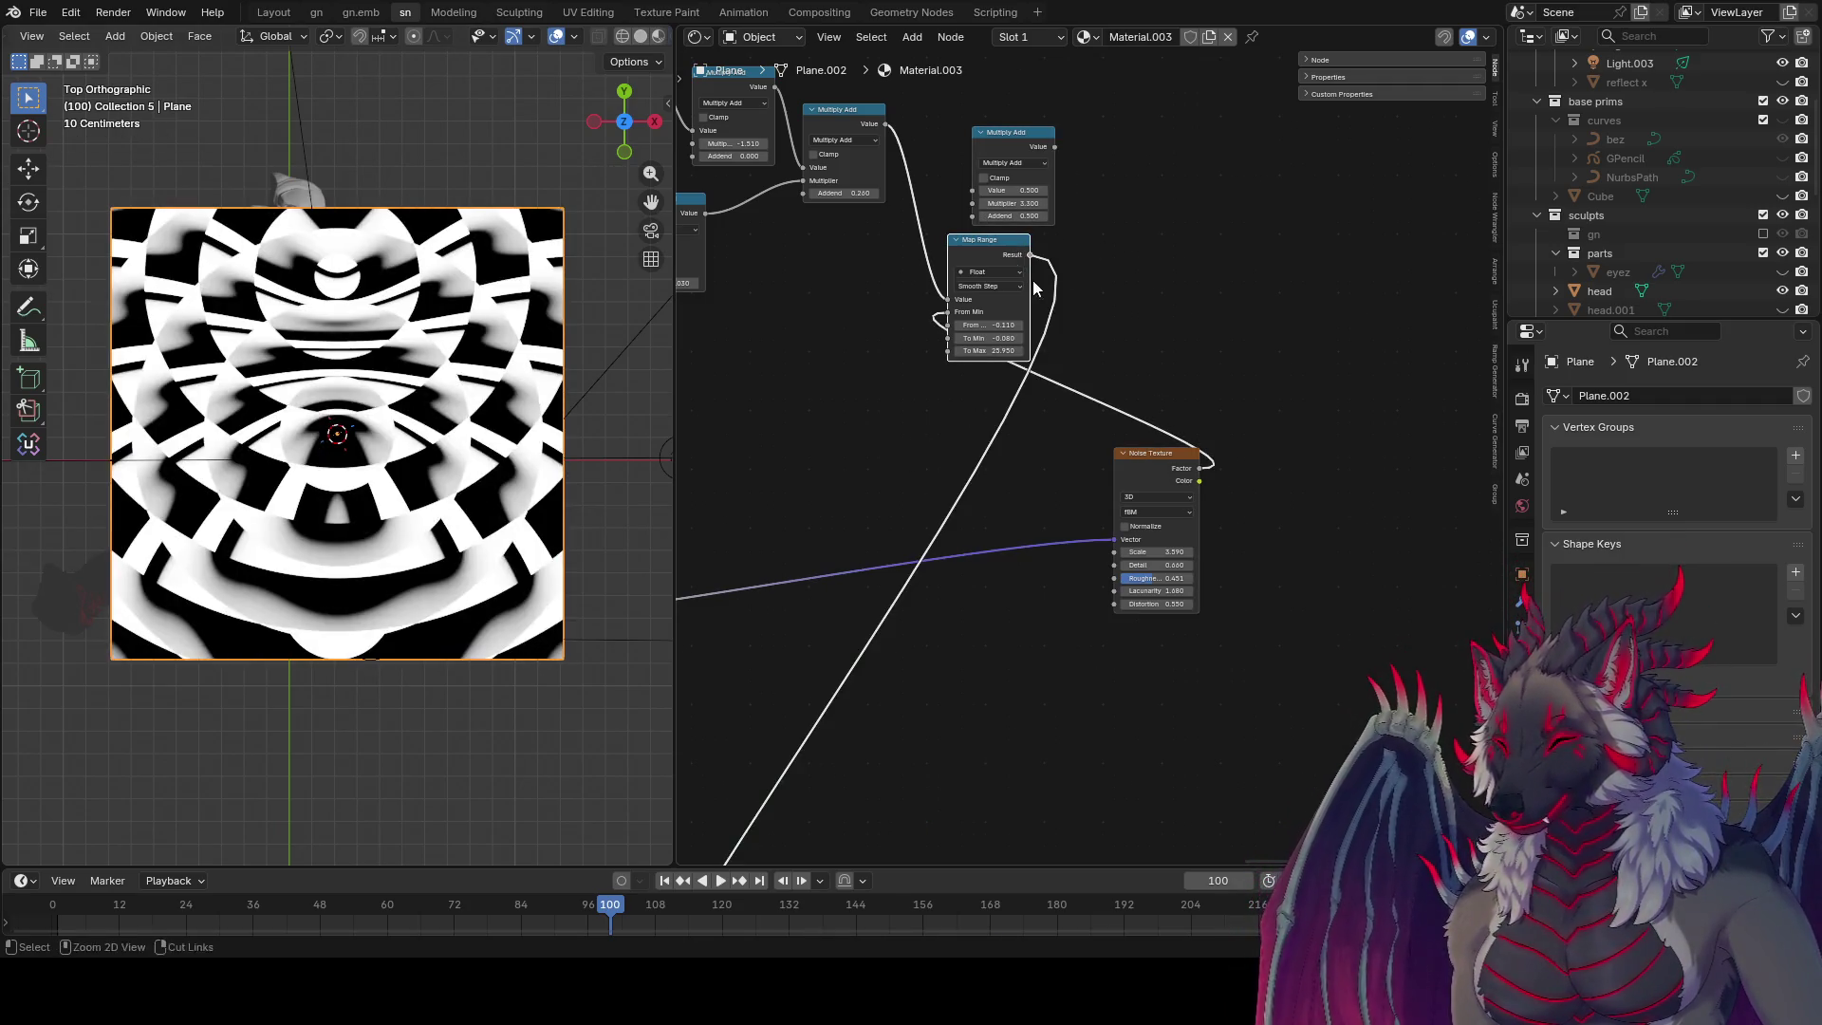
scroll(1016, 623, "up", 4, "ctrl")
scroll(1168, 547, "up", 3, "ctrl")
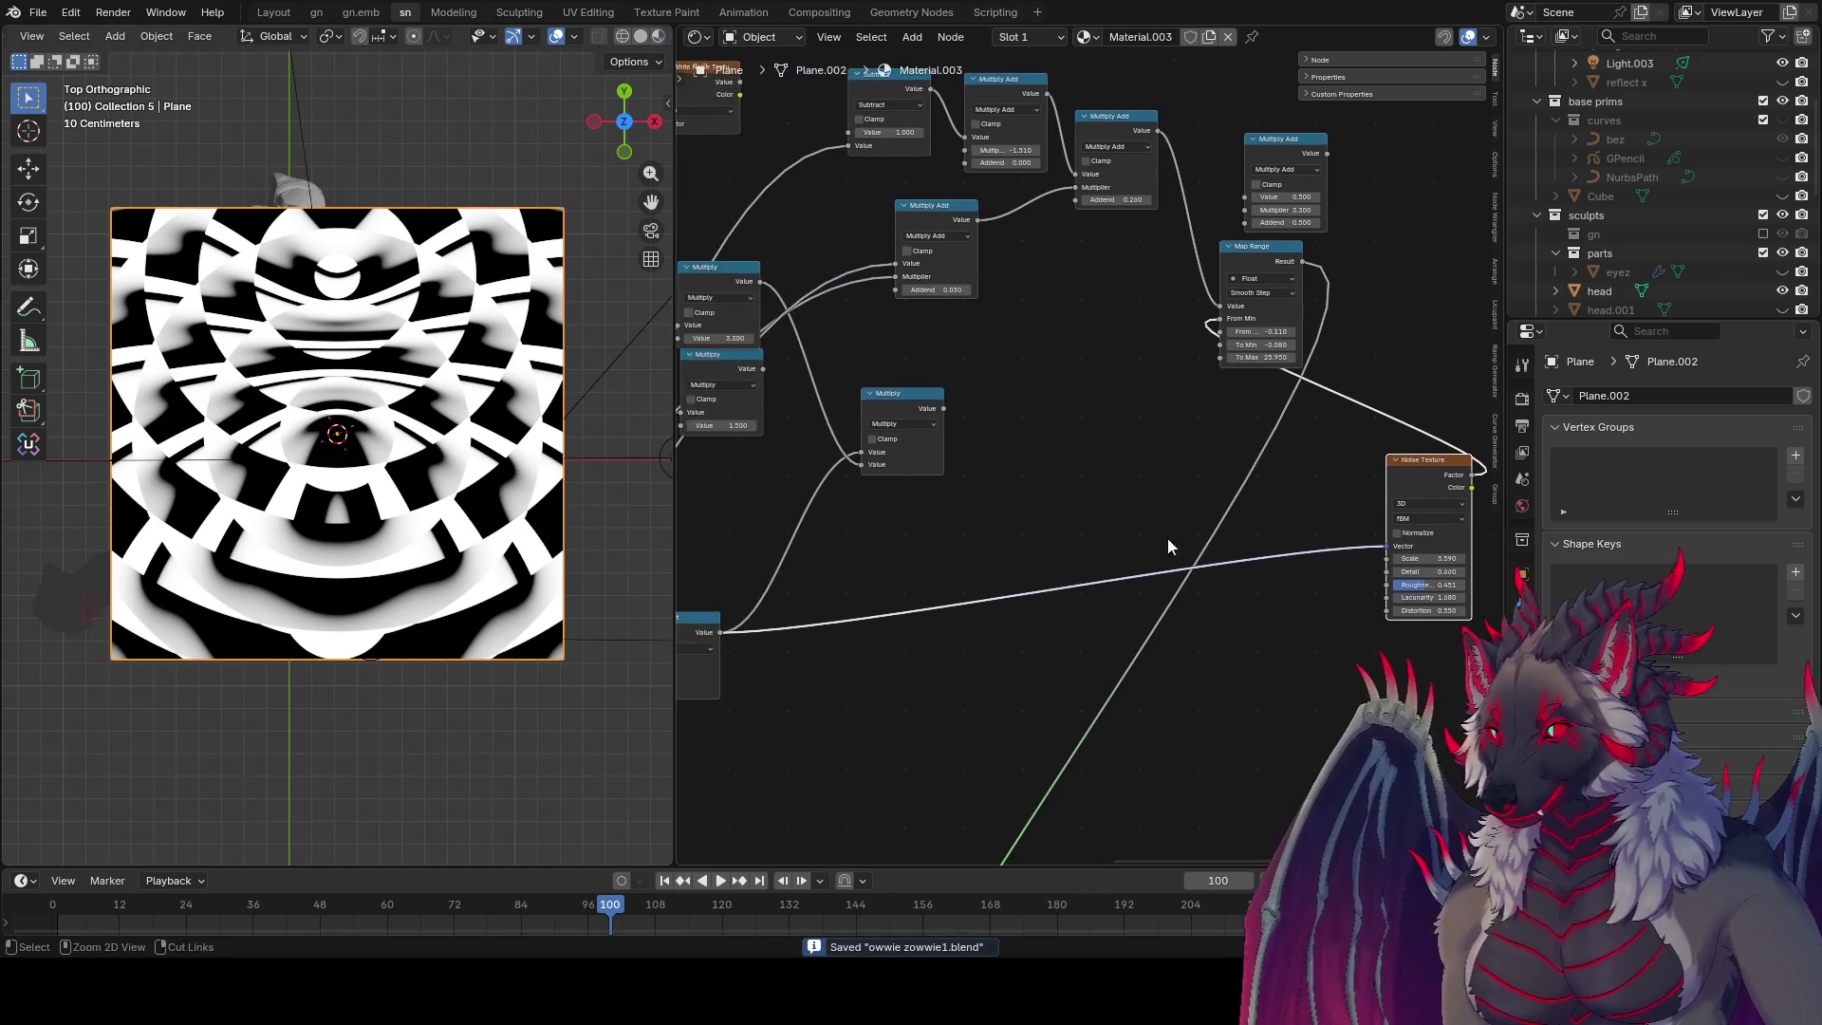
Step: Insert a Vector Rotate node into the noise vector link, rotated 35.7° with a tilted axis
key("shift+a")
type("rotat")
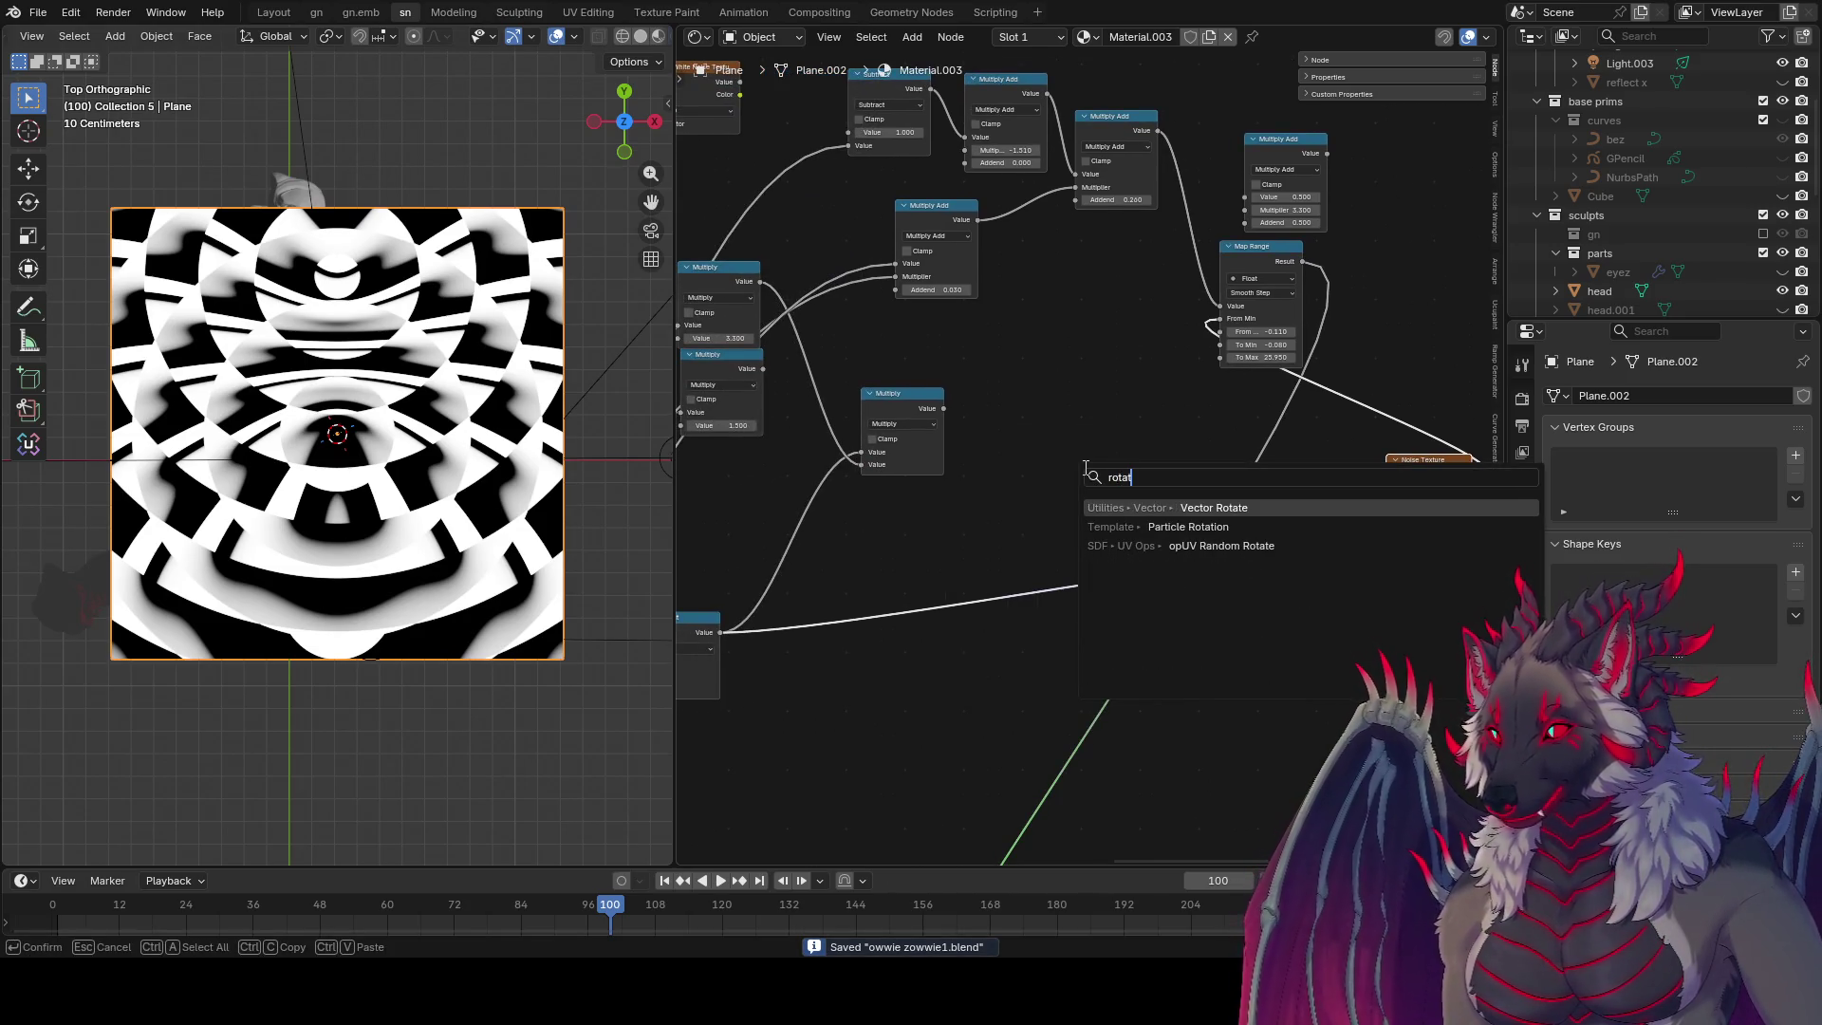
key("Return")
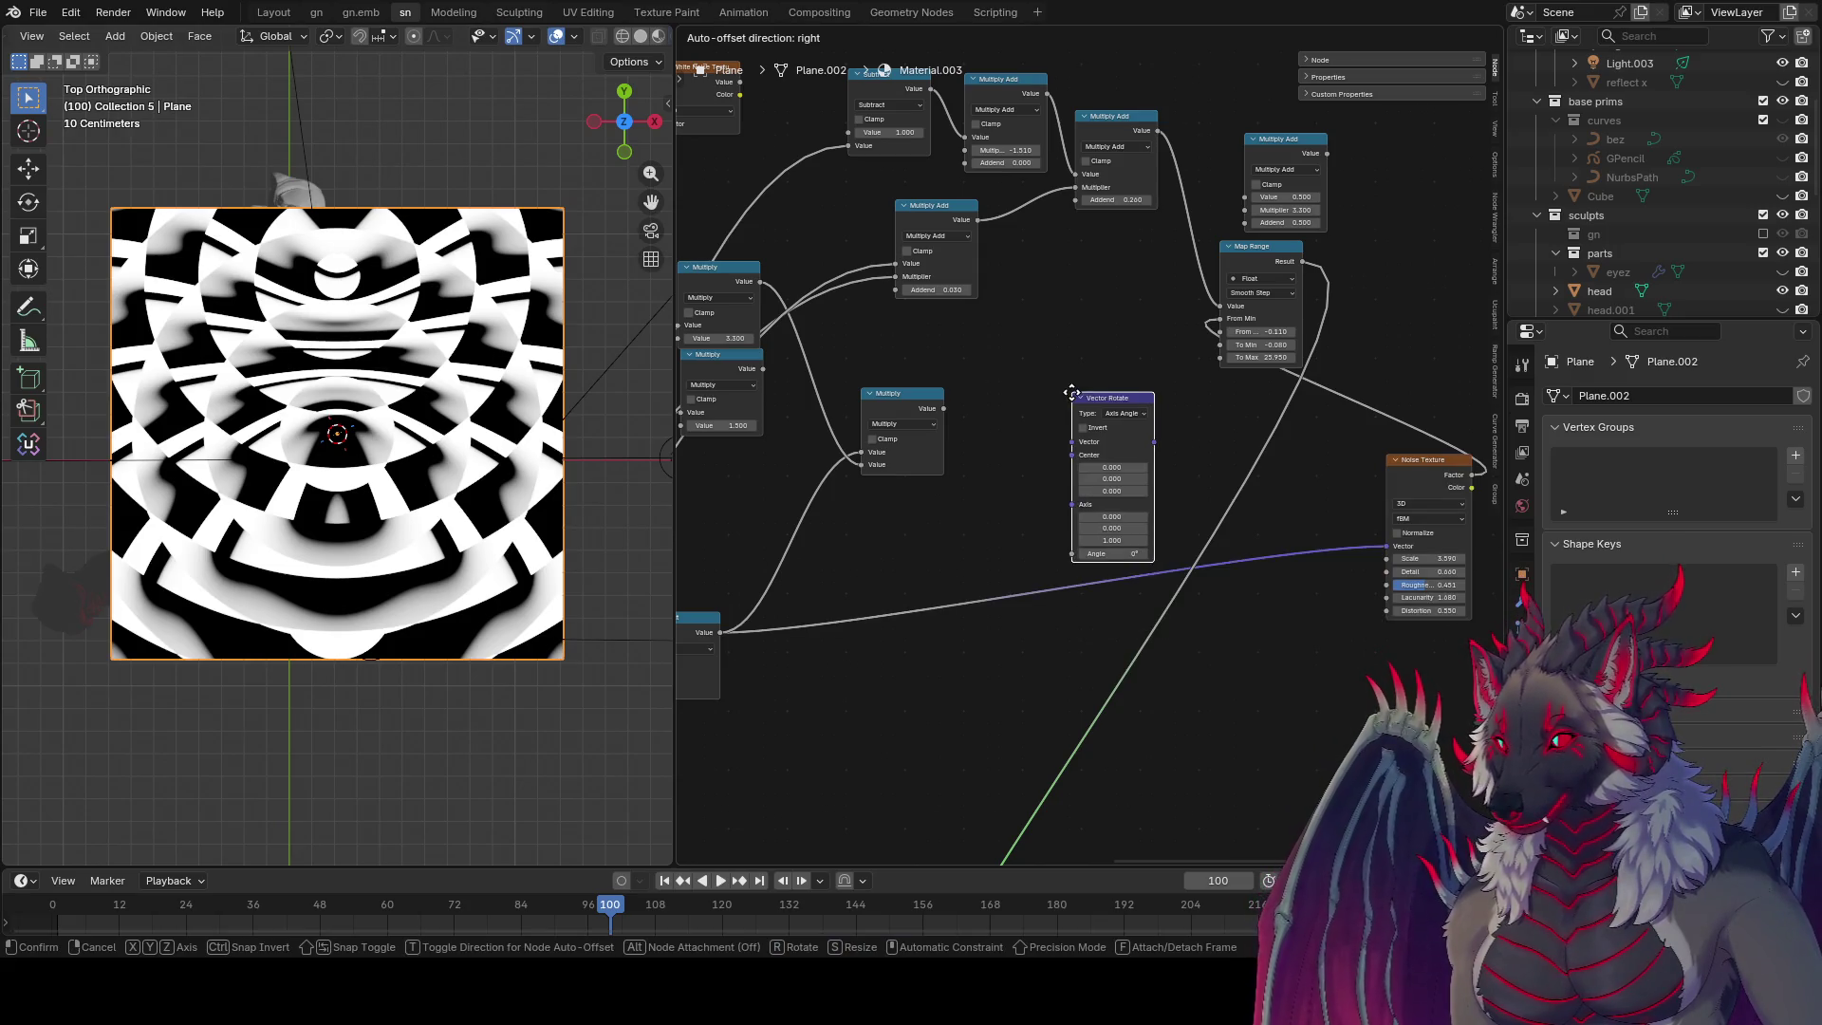
left_click(1092, 360)
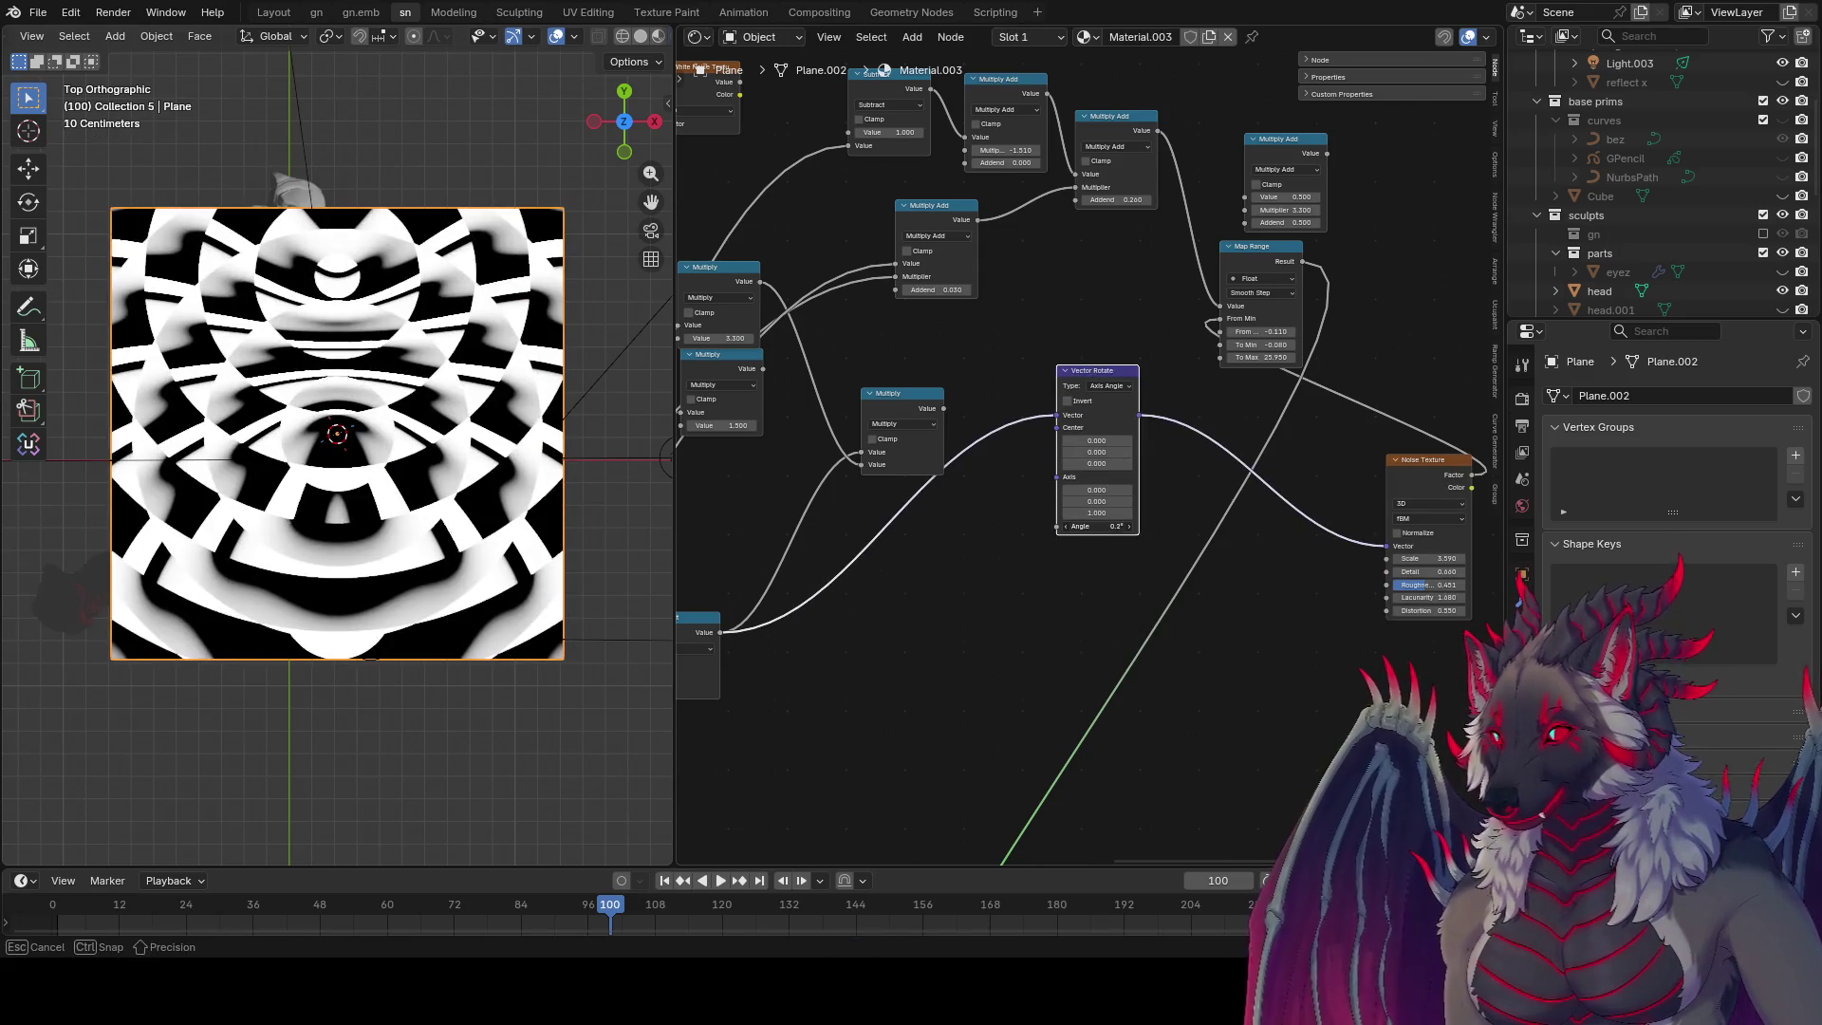
left_click_drag(1096, 526, 1143, 526)
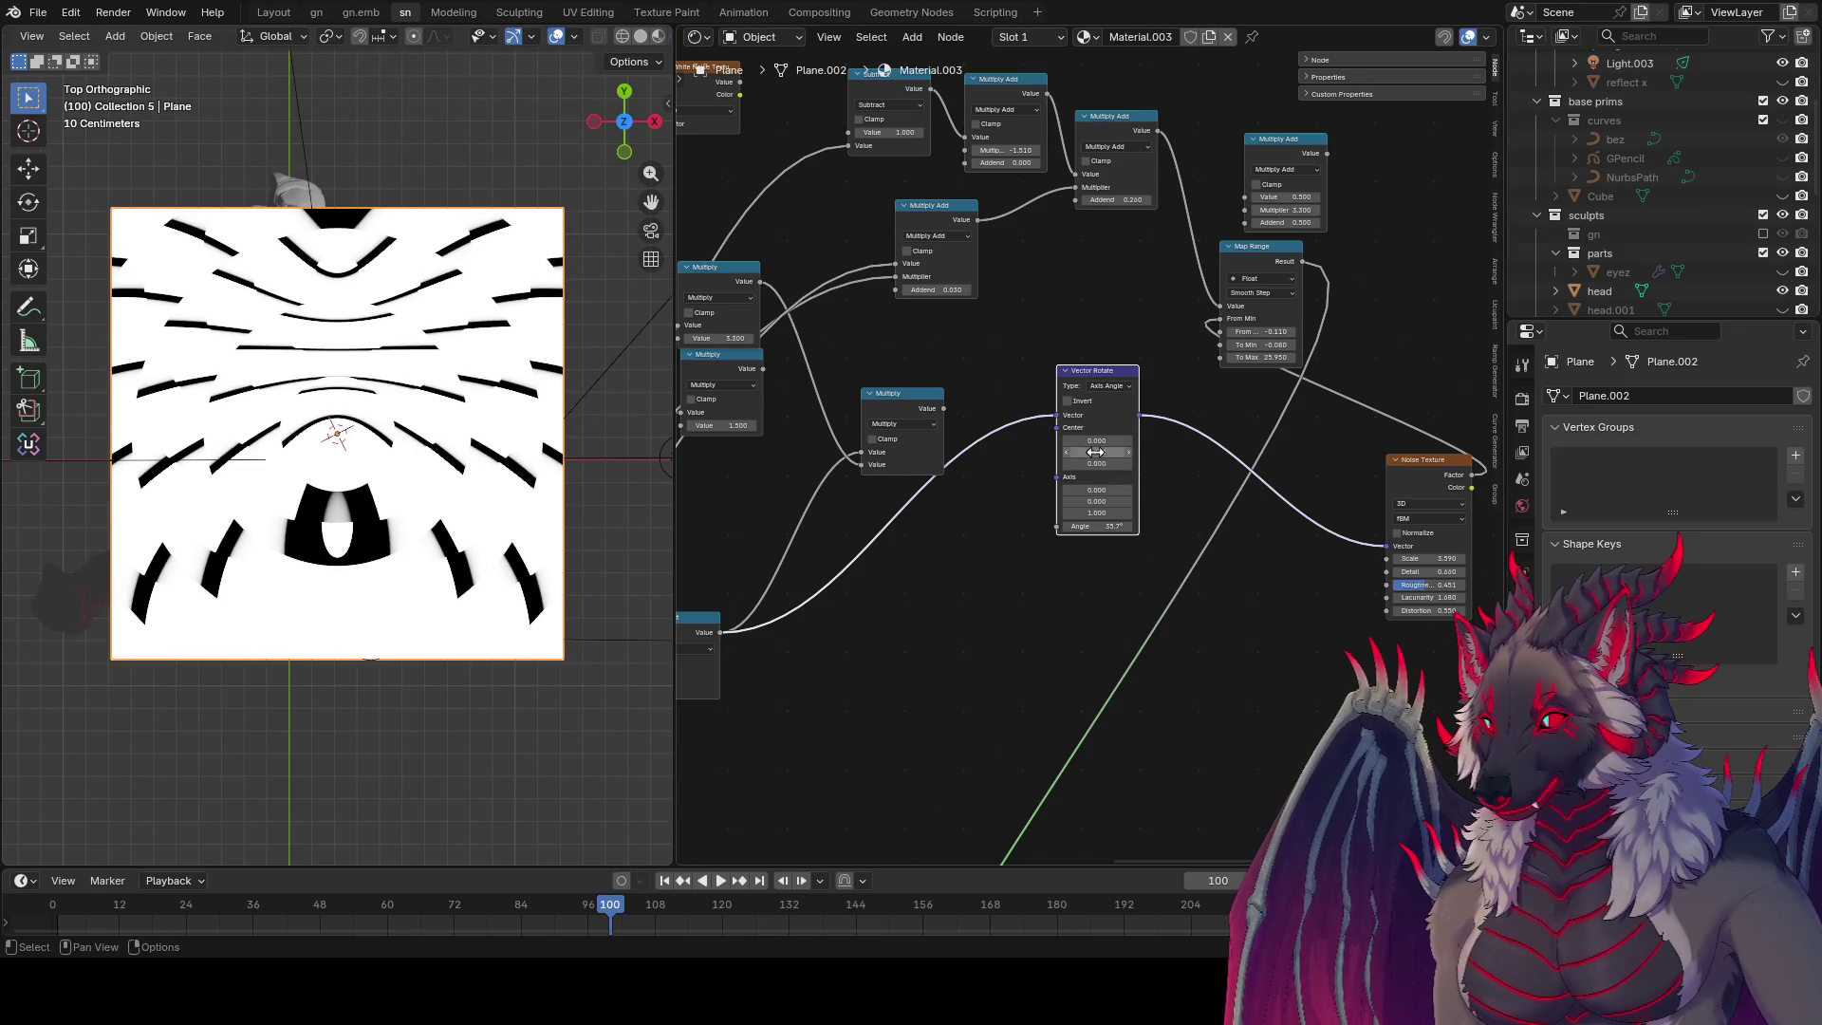
mouse_move(1097, 451)
left_mouse_down()
mouse_move(1044, 451)
mouse_move(1096, 449)
left_mouse_up()
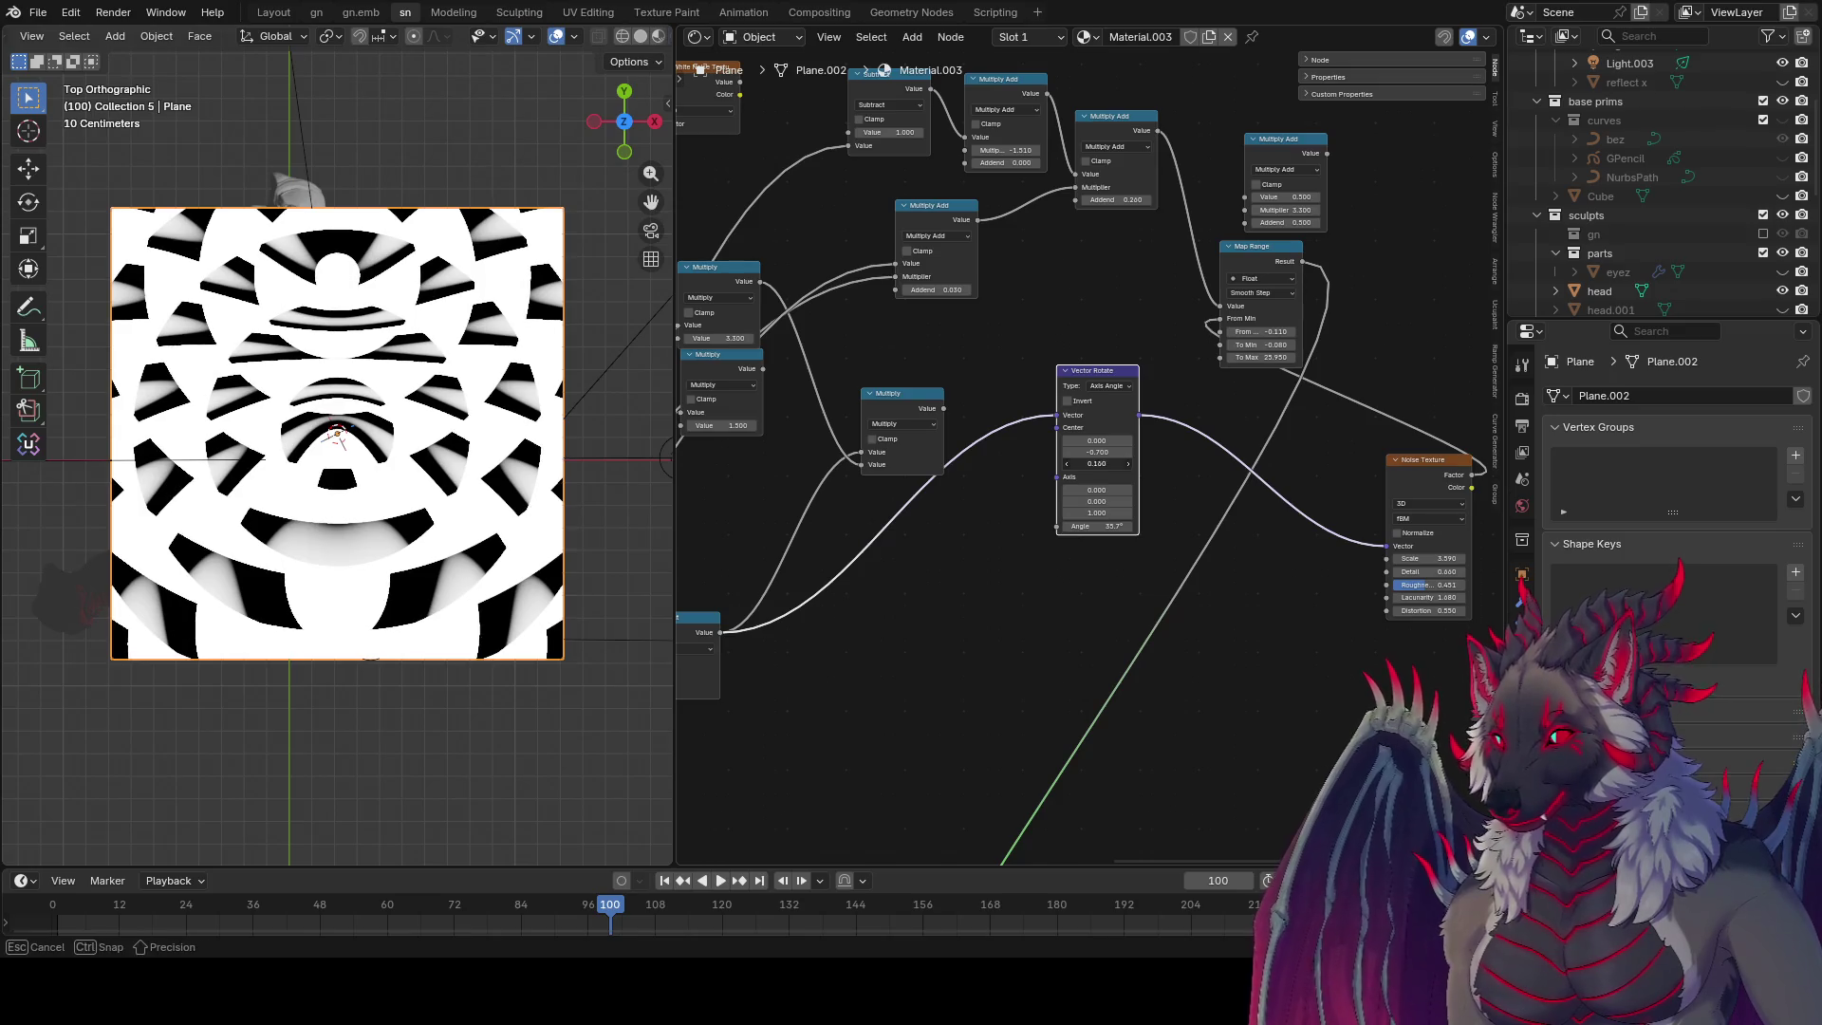
key("Escape")
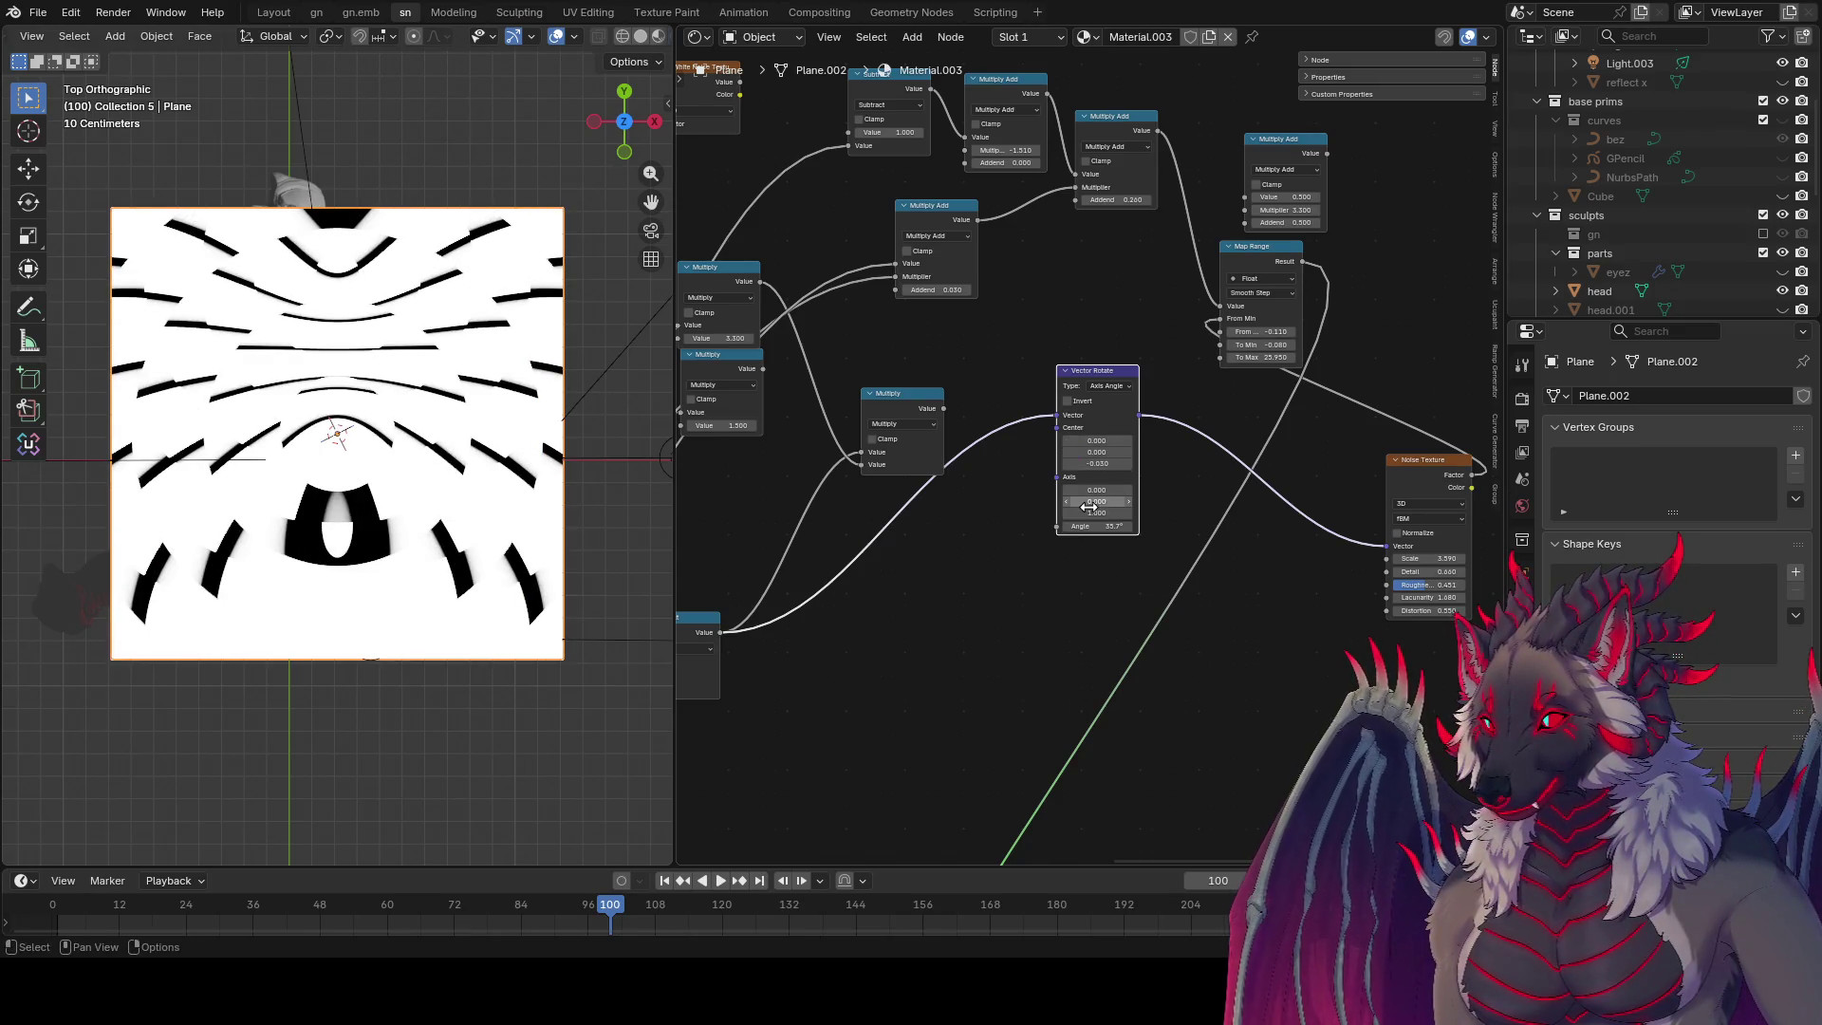
mouse_move(1096, 501)
left_mouse_down()
mouse_move(1115, 501)
mouse_move(1049, 501)
left_mouse_up()
key("ctrl+z")
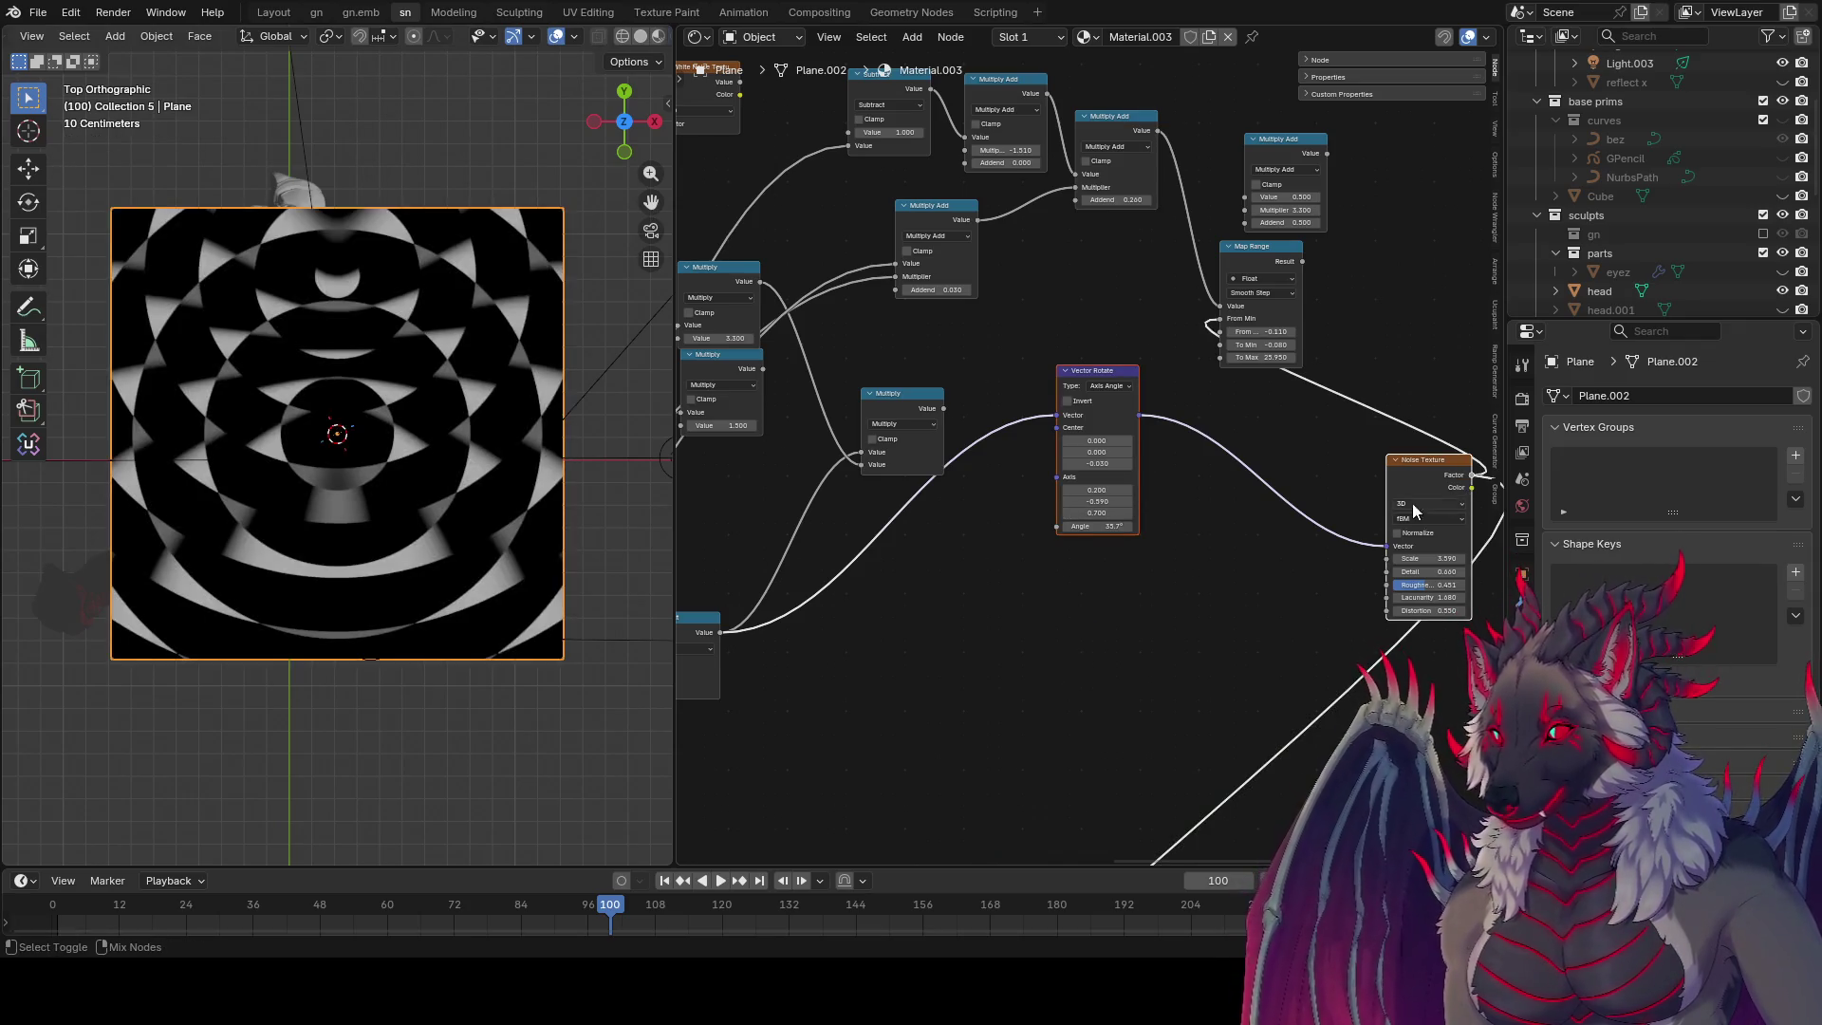
middle_click_drag(1365, 517, 1115, 537)
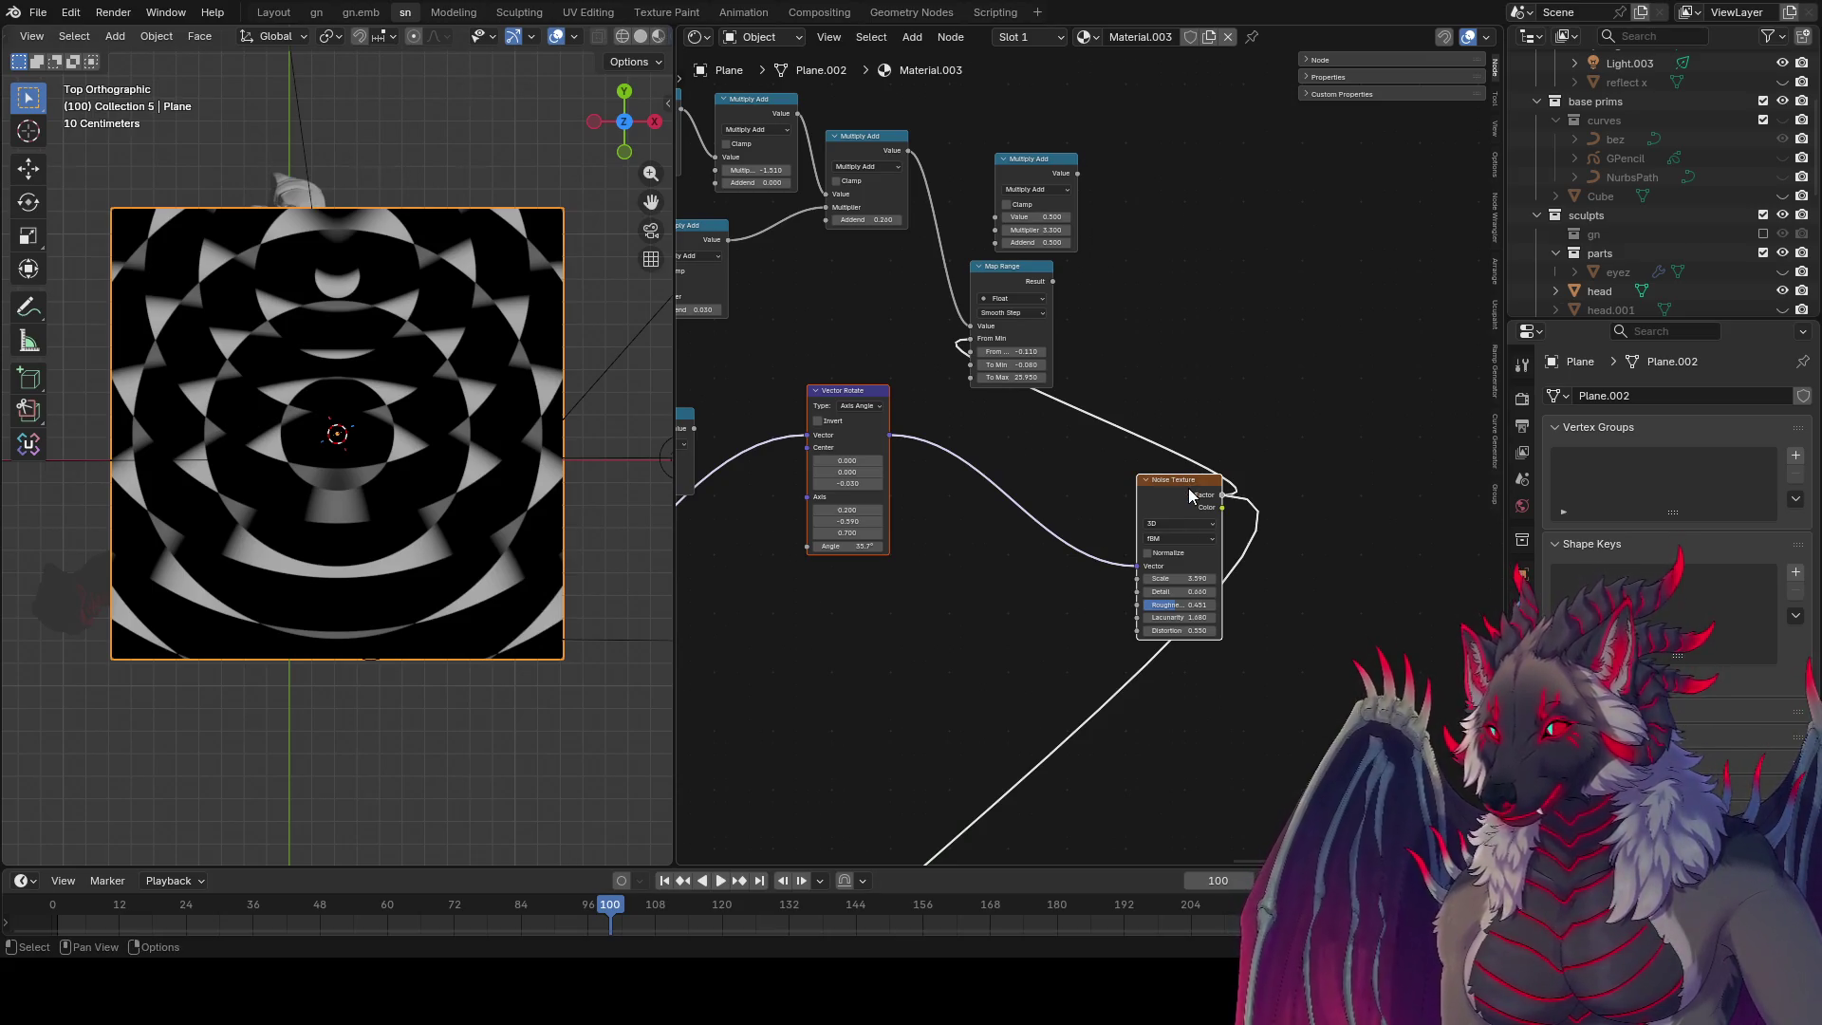
mouse_move(812, 415)
middle_mouse_down()
mouse_move(826, 373)
mouse_move(959, 408)
mouse_move(1171, 664)
mouse_move(1285, 594)
mouse_move(1211, 535)
middle_mouse_up()
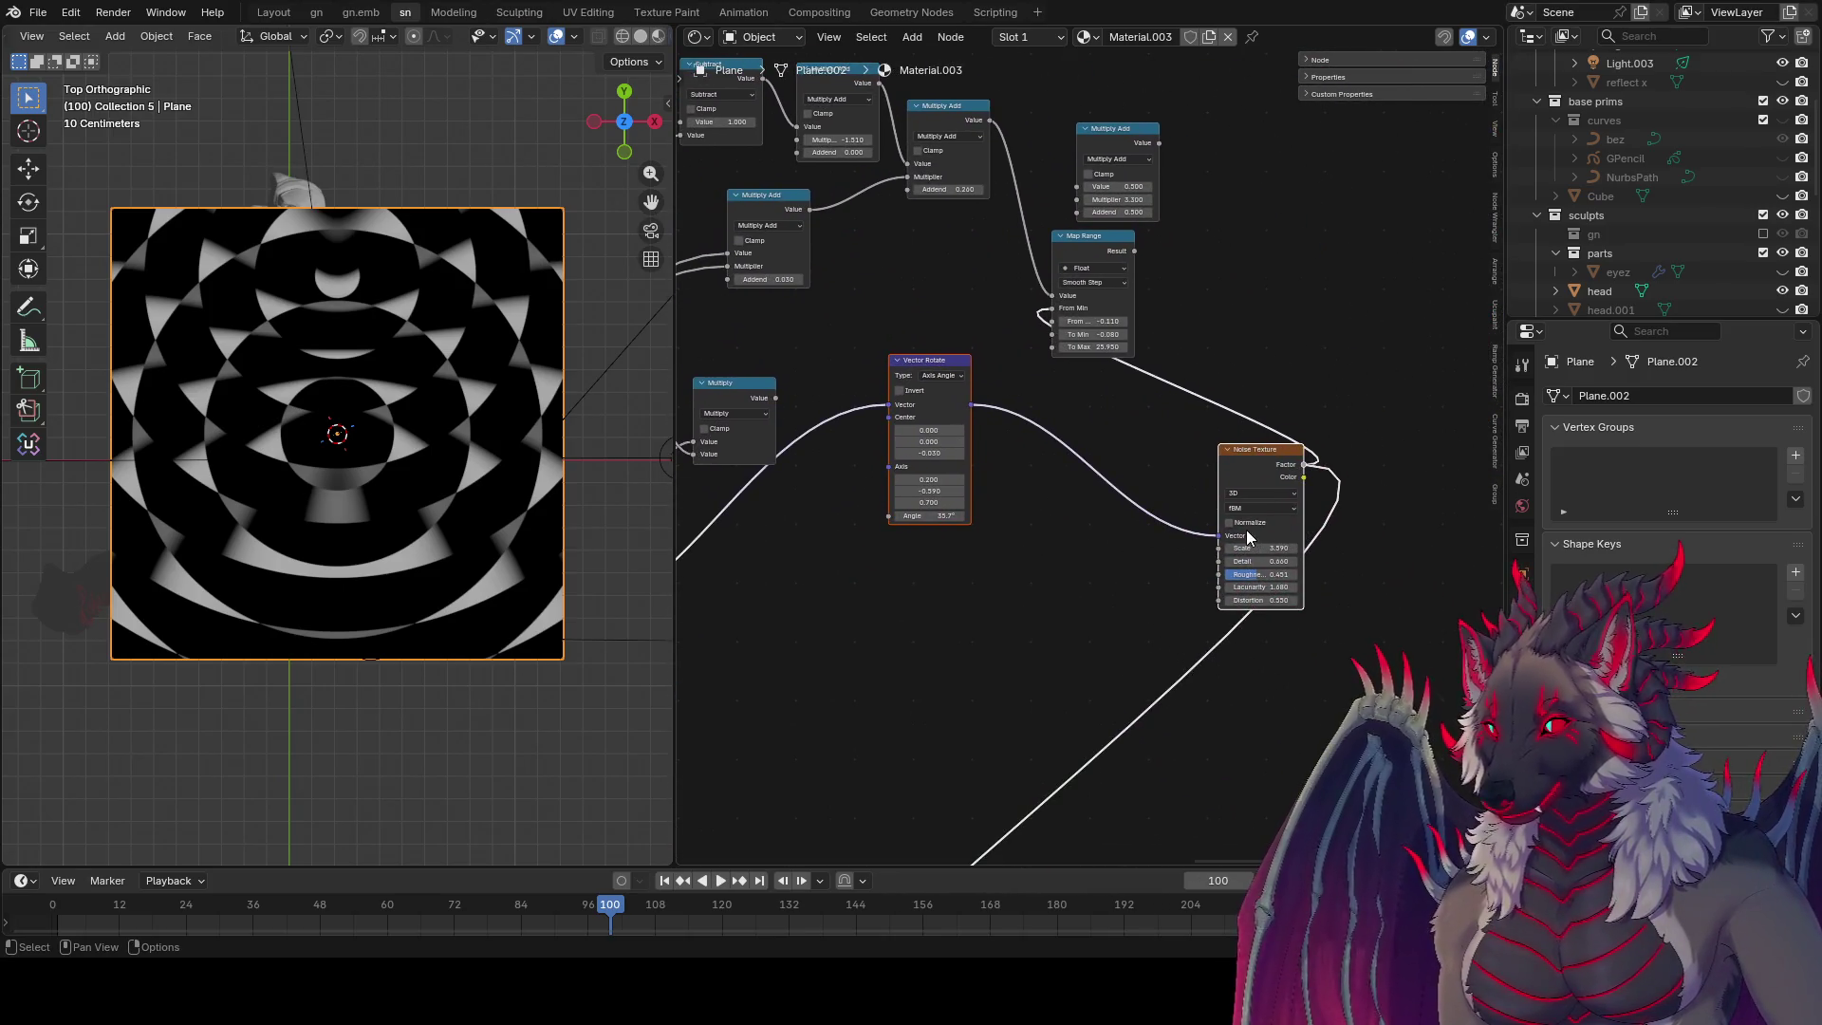
Step: Switch the noise to Ridged Multifractal, lower its Scale, adjust Offset and raise Distortion to 1.320
left_click(1255, 508)
left_click(1254, 550)
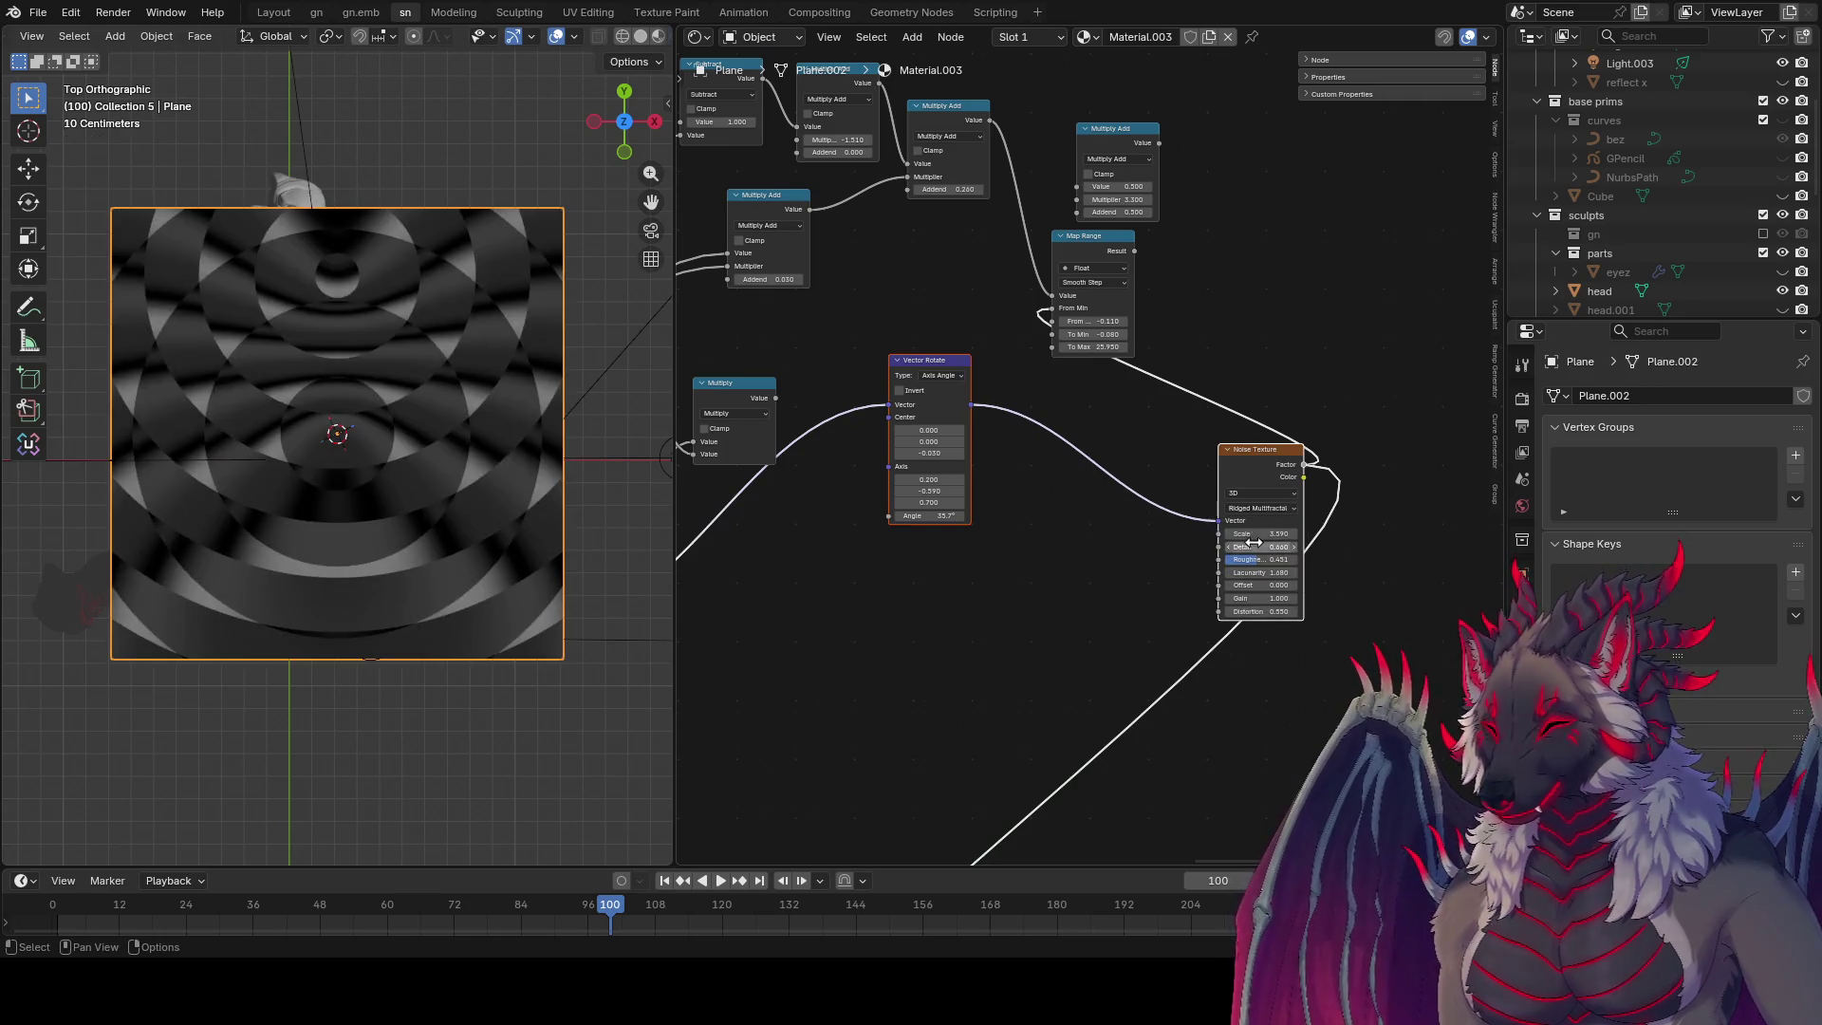
mouse_move(1268, 533)
left_mouse_down()
mouse_move(1177, 533)
mouse_move(1299, 548)
left_mouse_up()
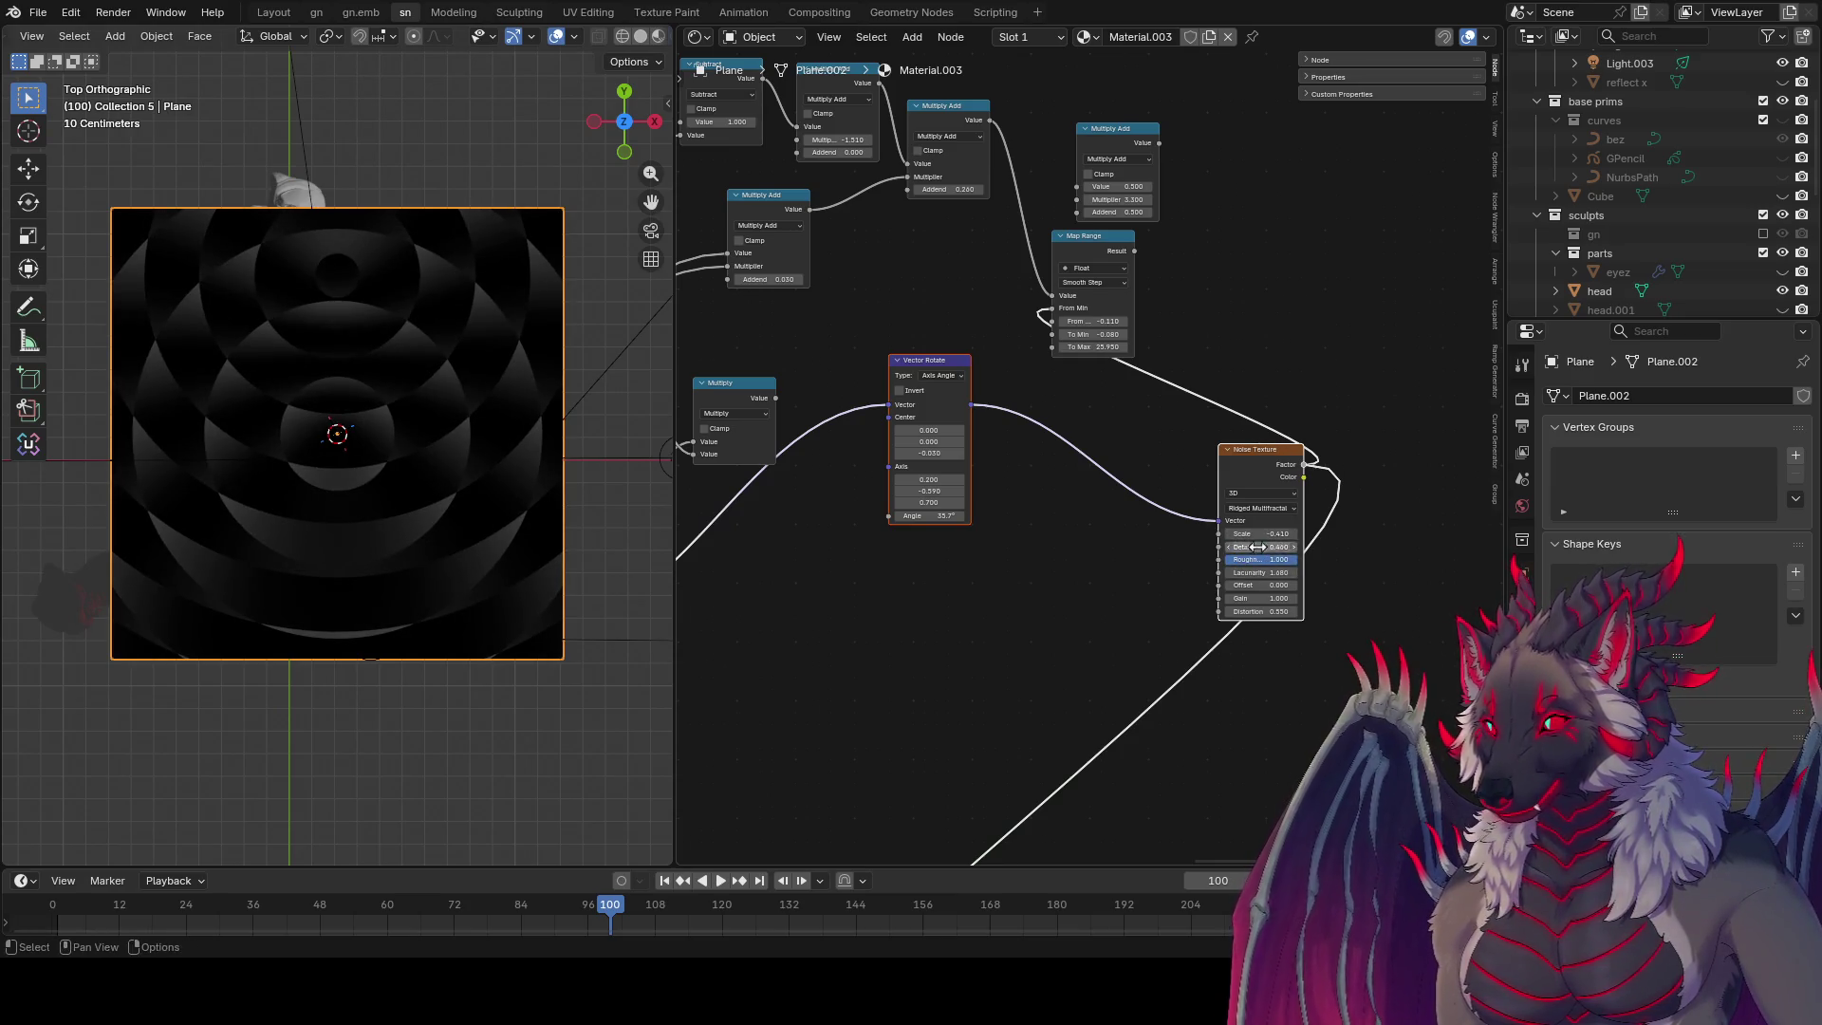
left_click_drag(1262, 585, 1234, 585)
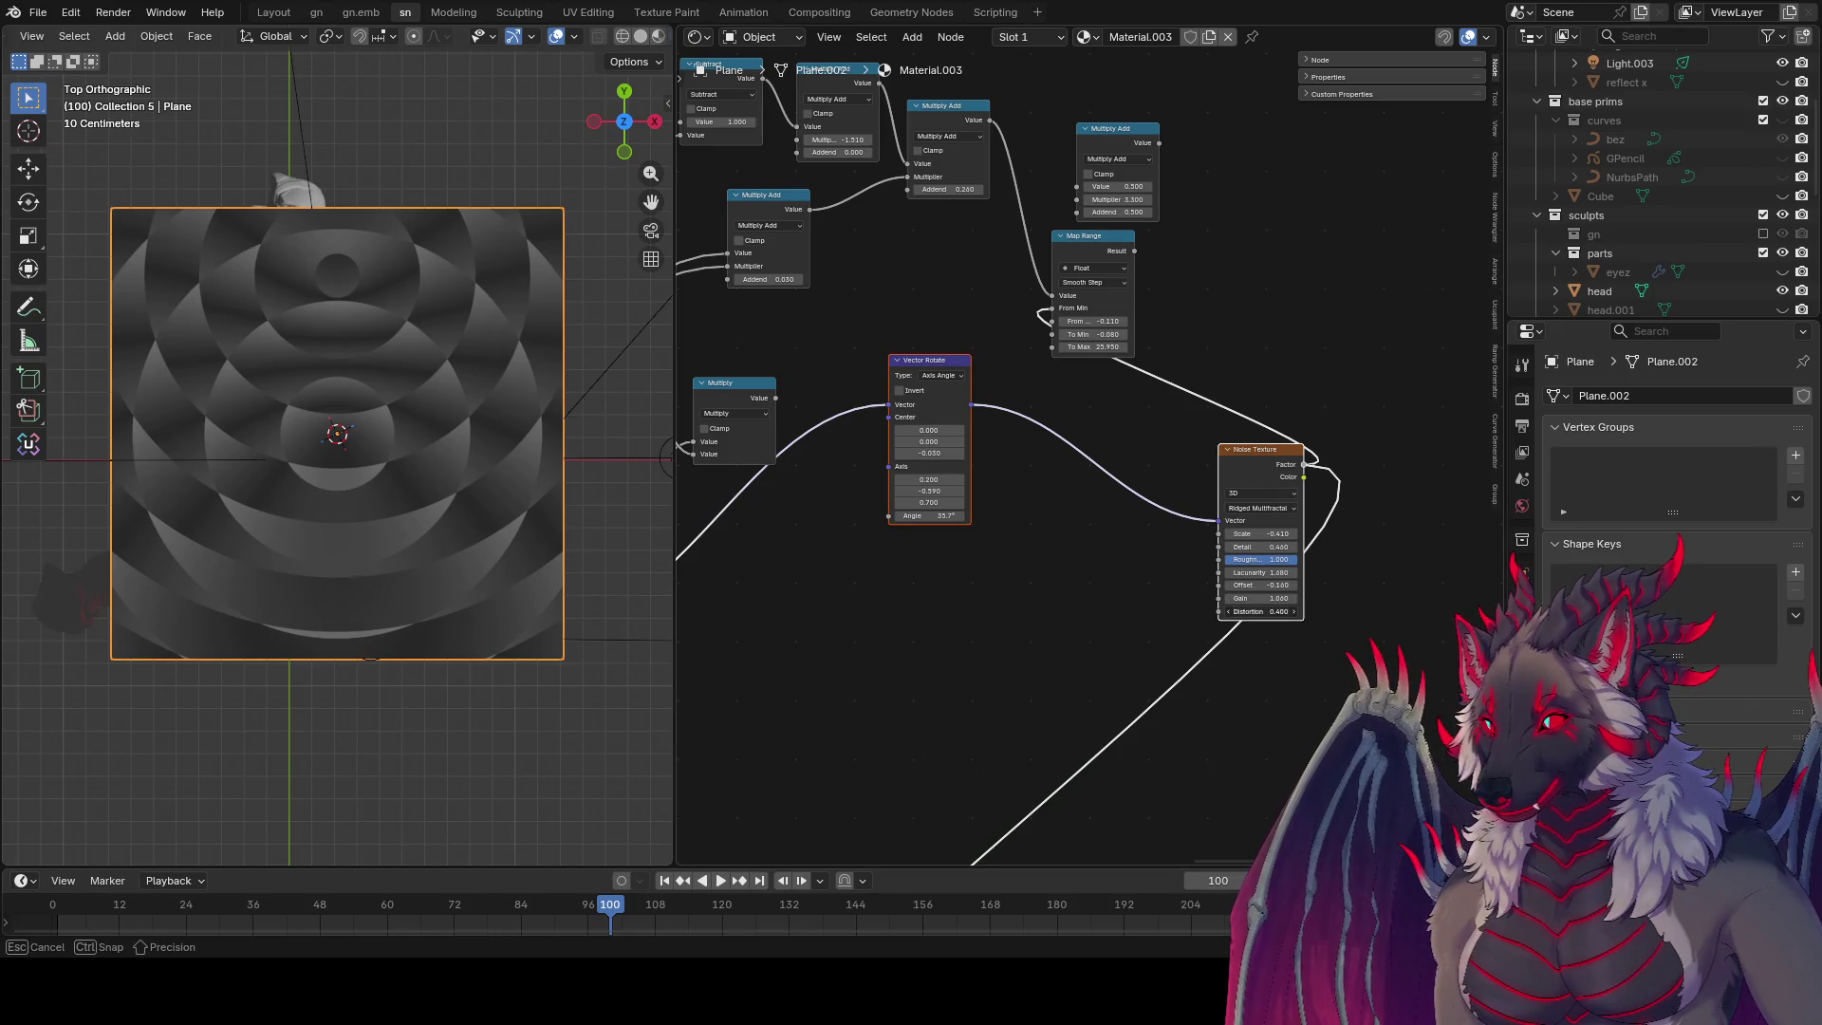
left_click_drag(1260, 611, 1288, 611)
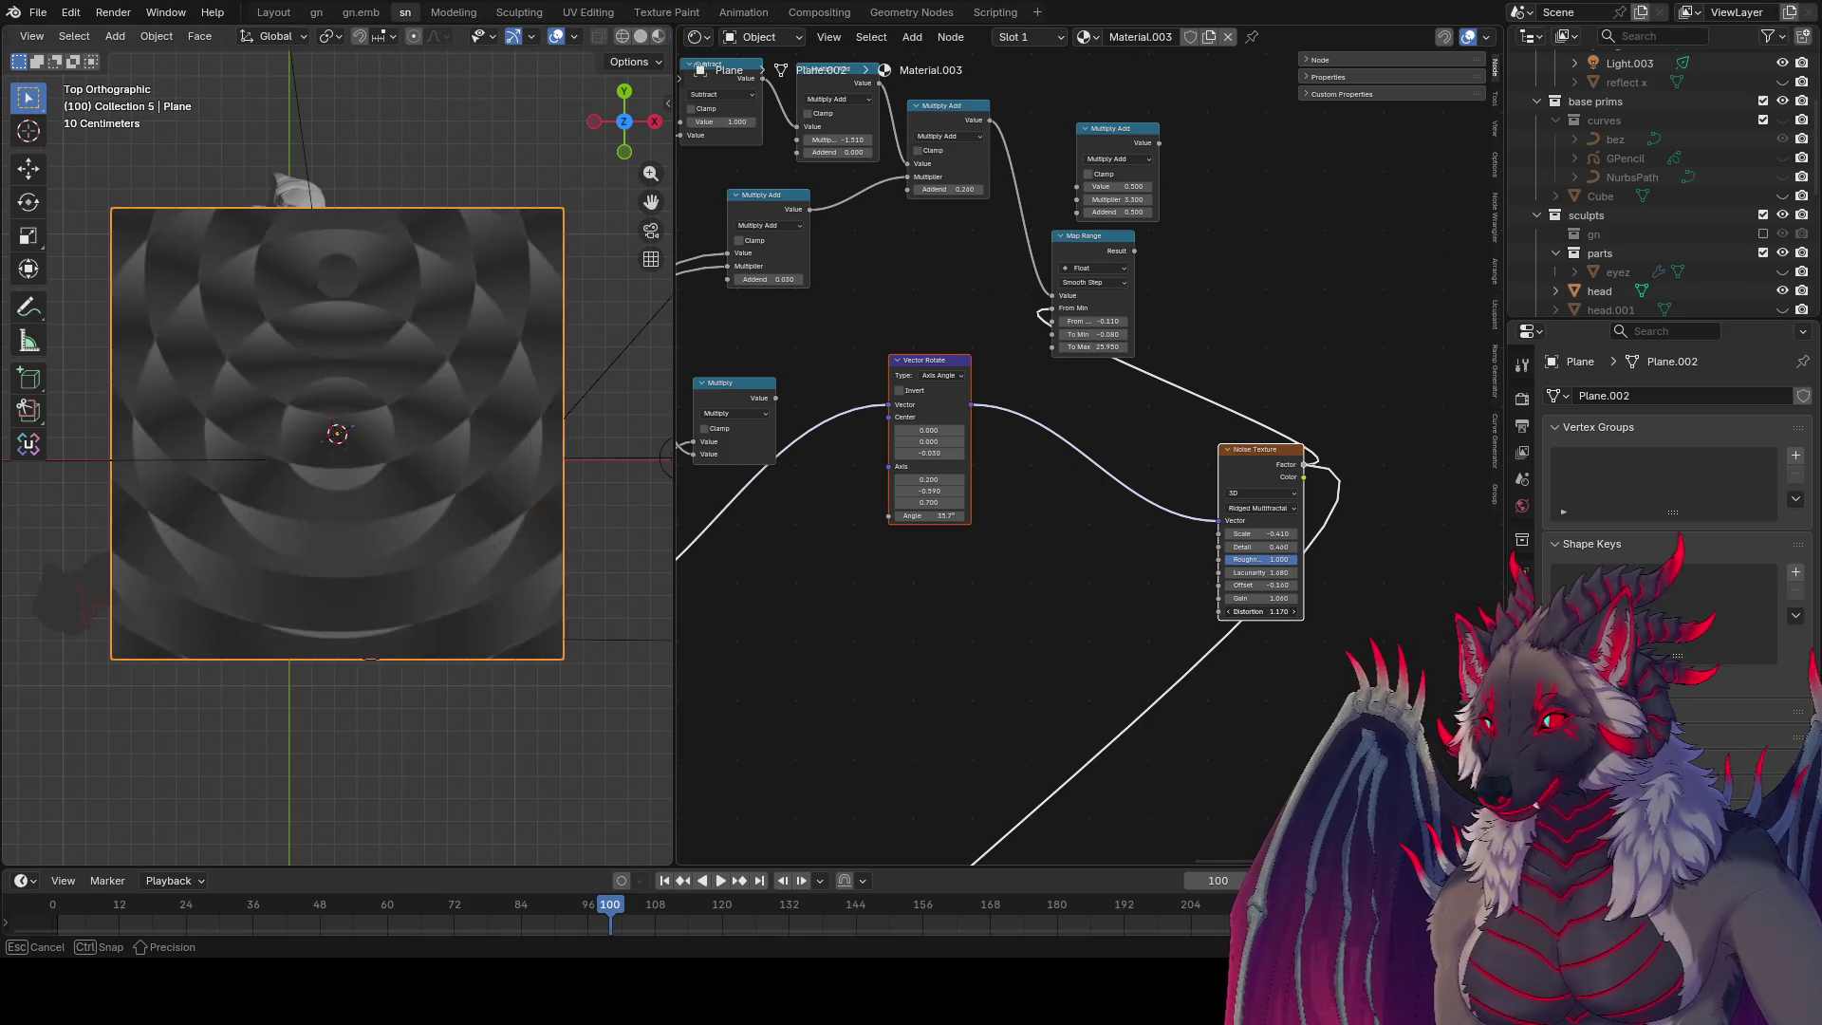
left_click_drag(1288, 611, 1302, 612)
Step: Recentre the node graph, clear the node selection and save owwie zowwie1.blend
scroll(470, 543, "up", 1)
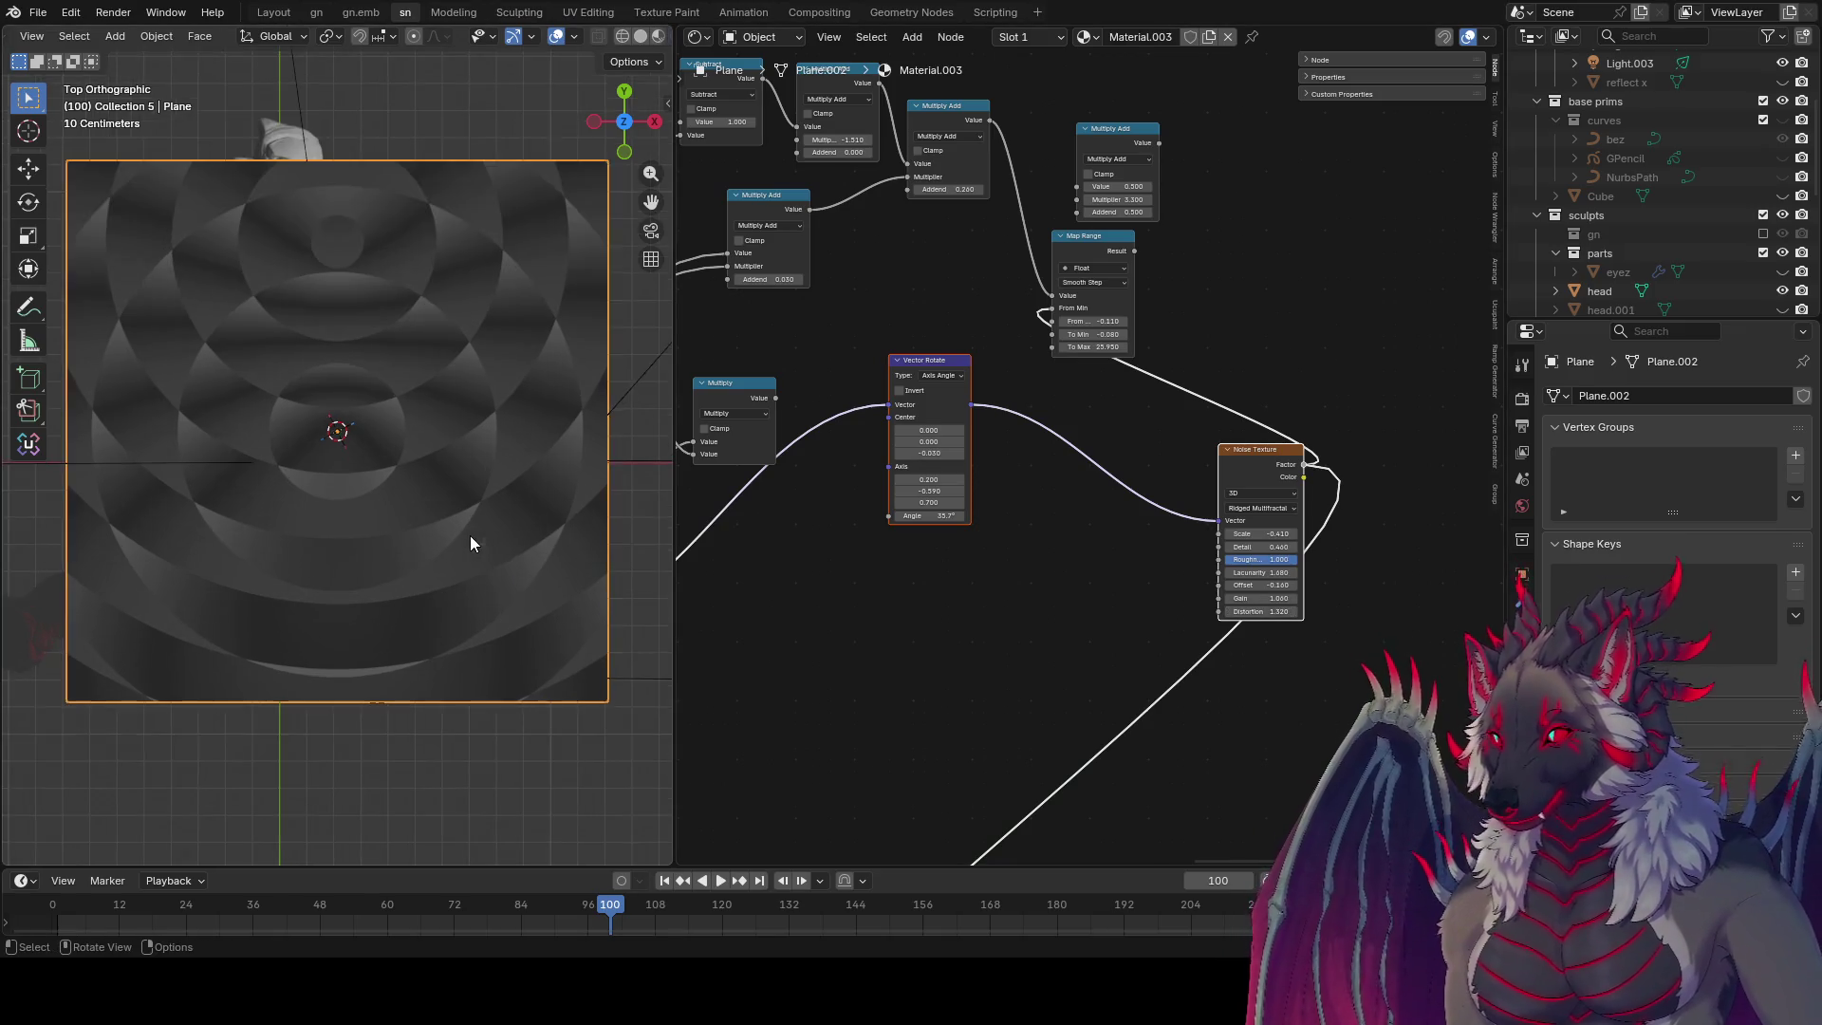
scroll(471, 543, "up", 1)
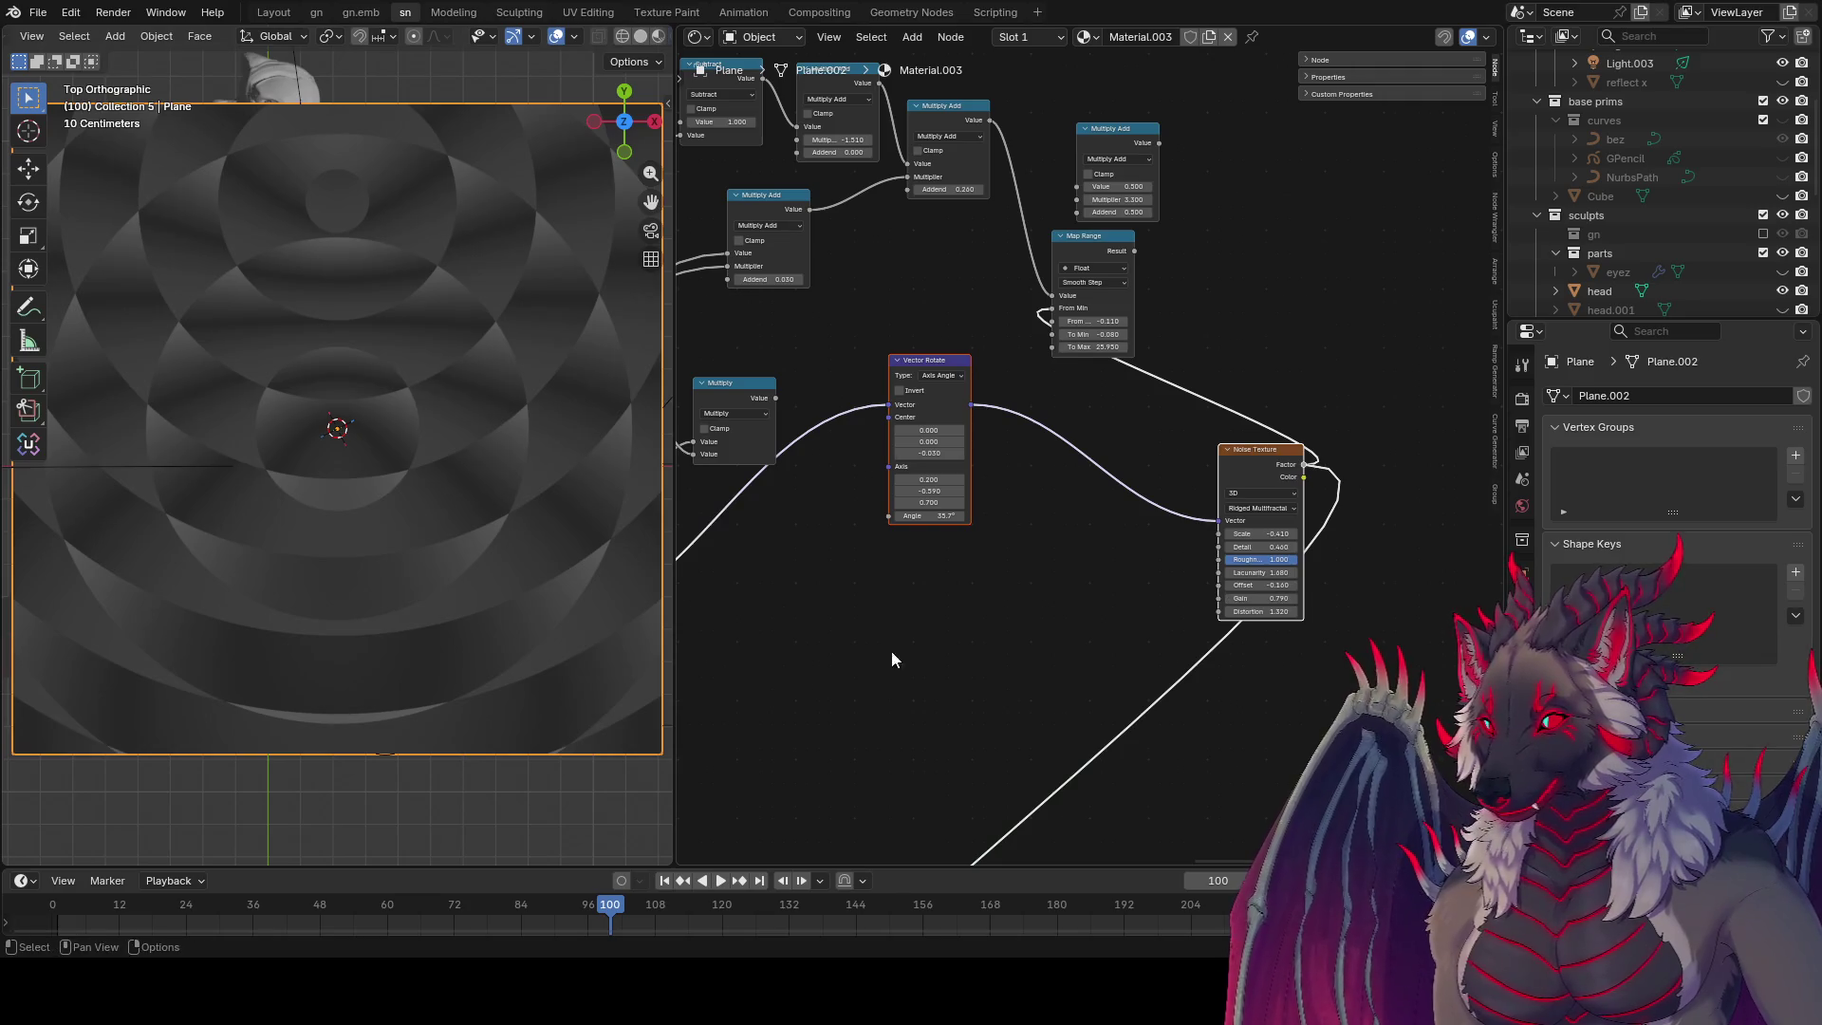
mouse_move(980, 646)
middle_mouse_down()
mouse_move(1062, 781)
mouse_move(1042, 760)
middle_mouse_up()
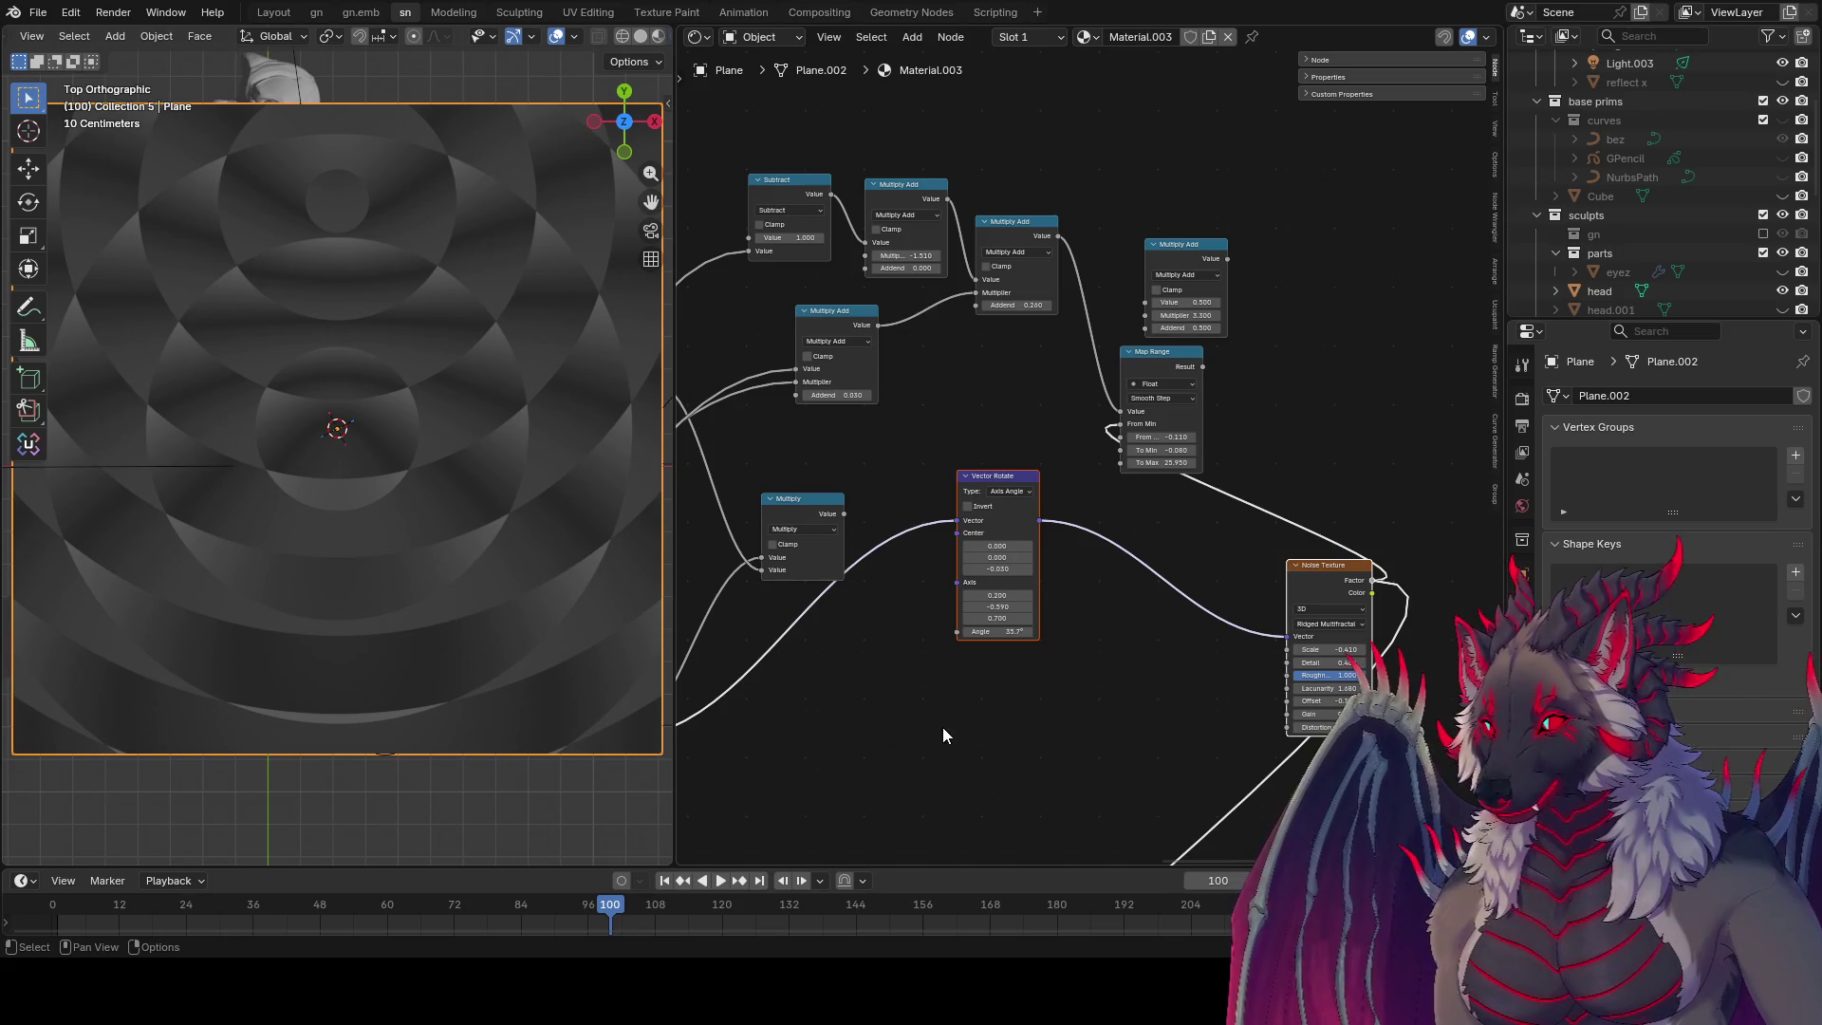
middle_click_drag(943, 736, 955, 751, "shift")
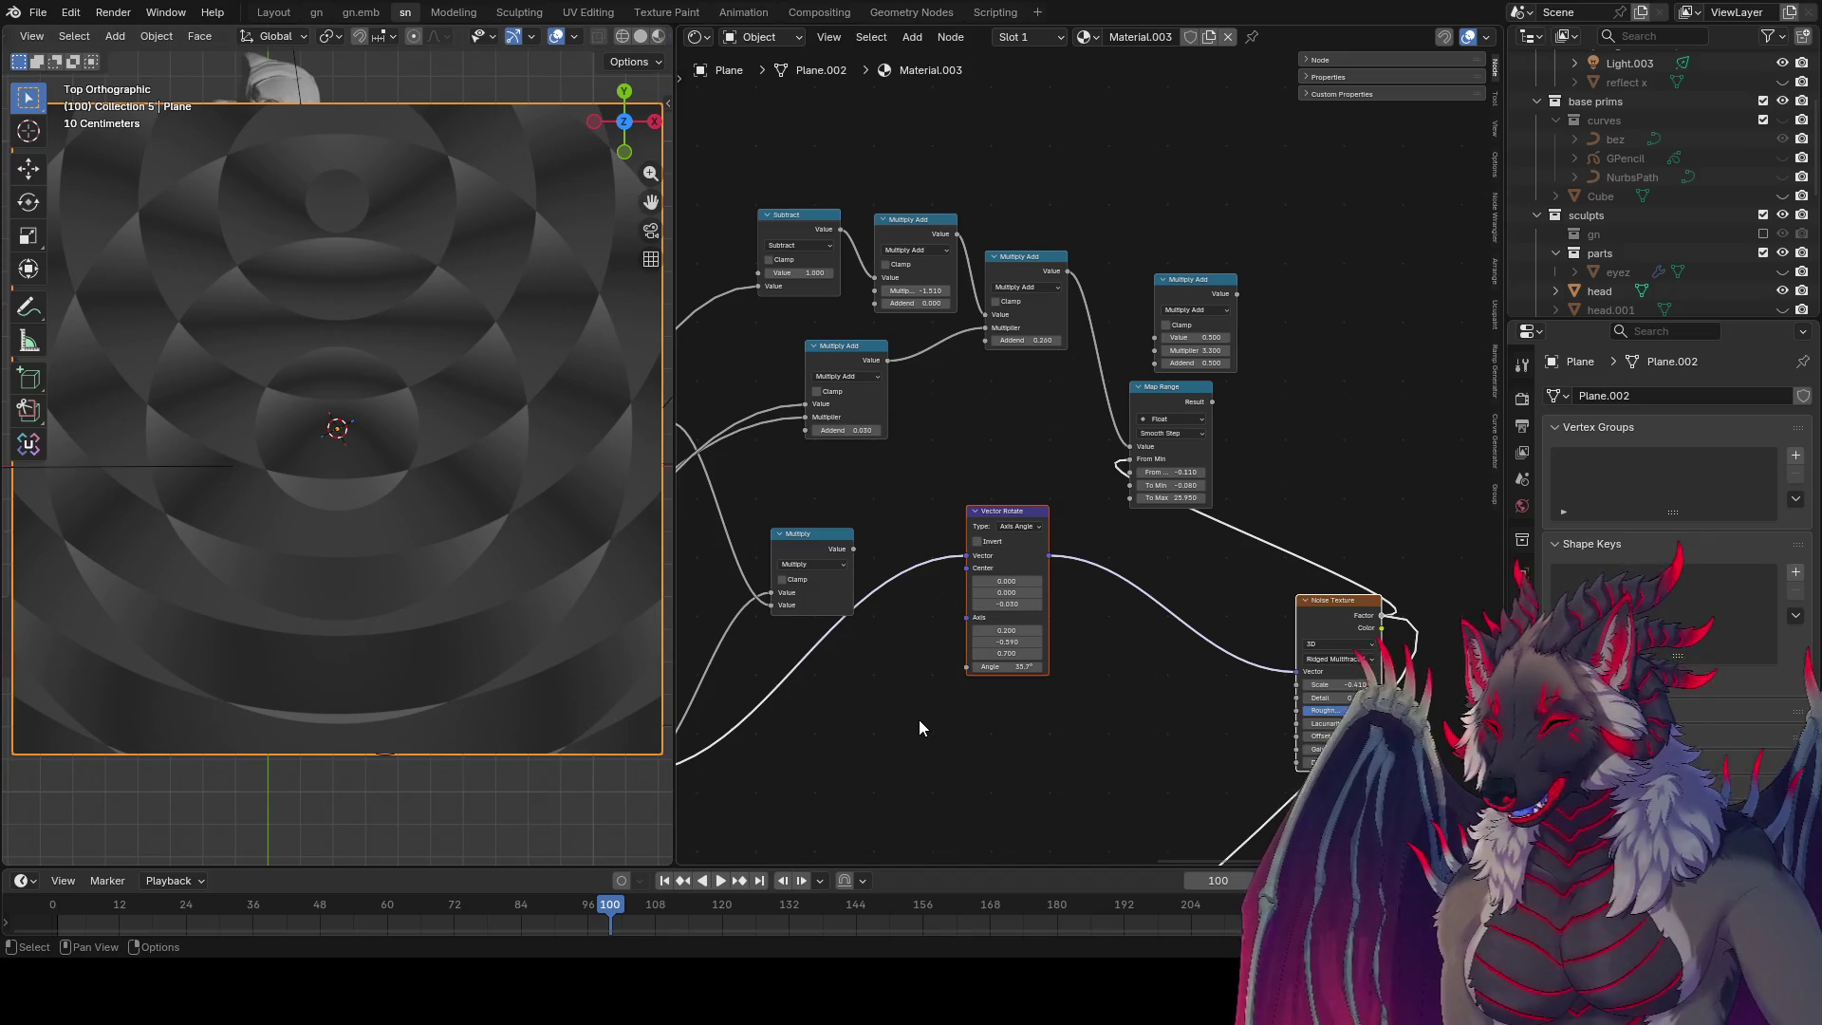
middle_click_drag(1250, 551, 1163, 537)
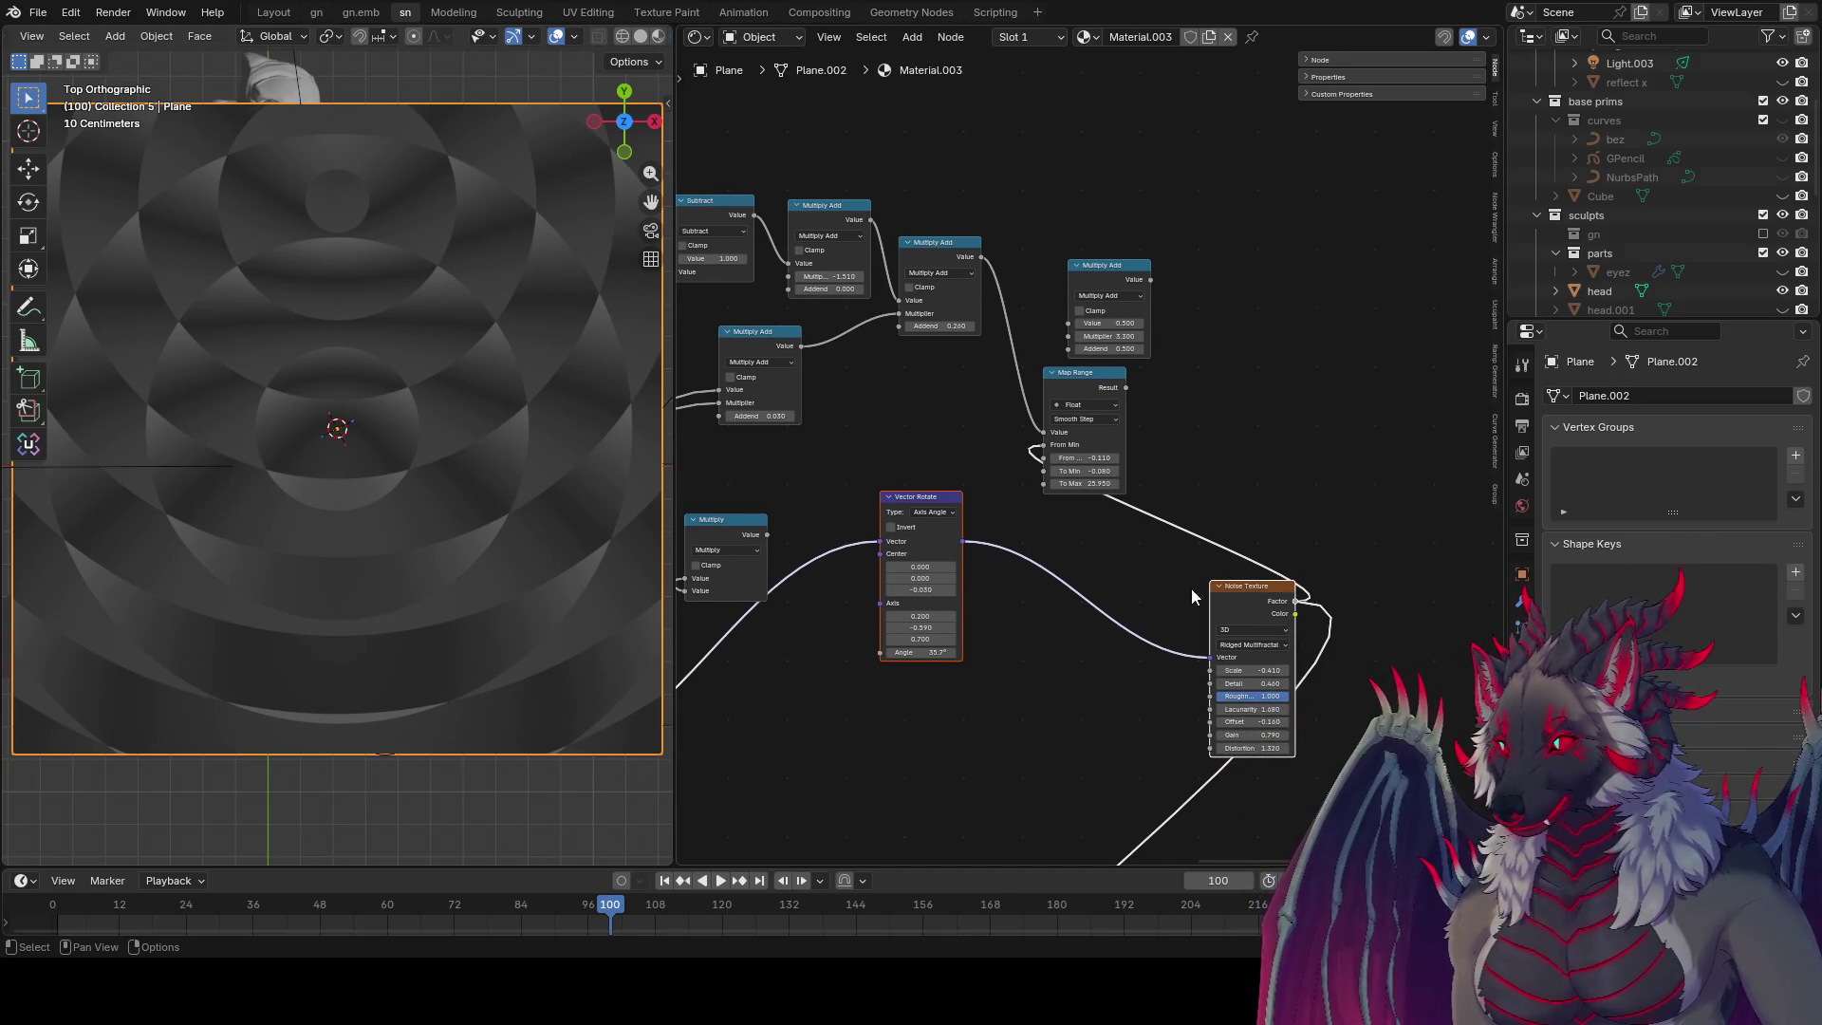
left_click(1321, 459)
key("ctrl+s")
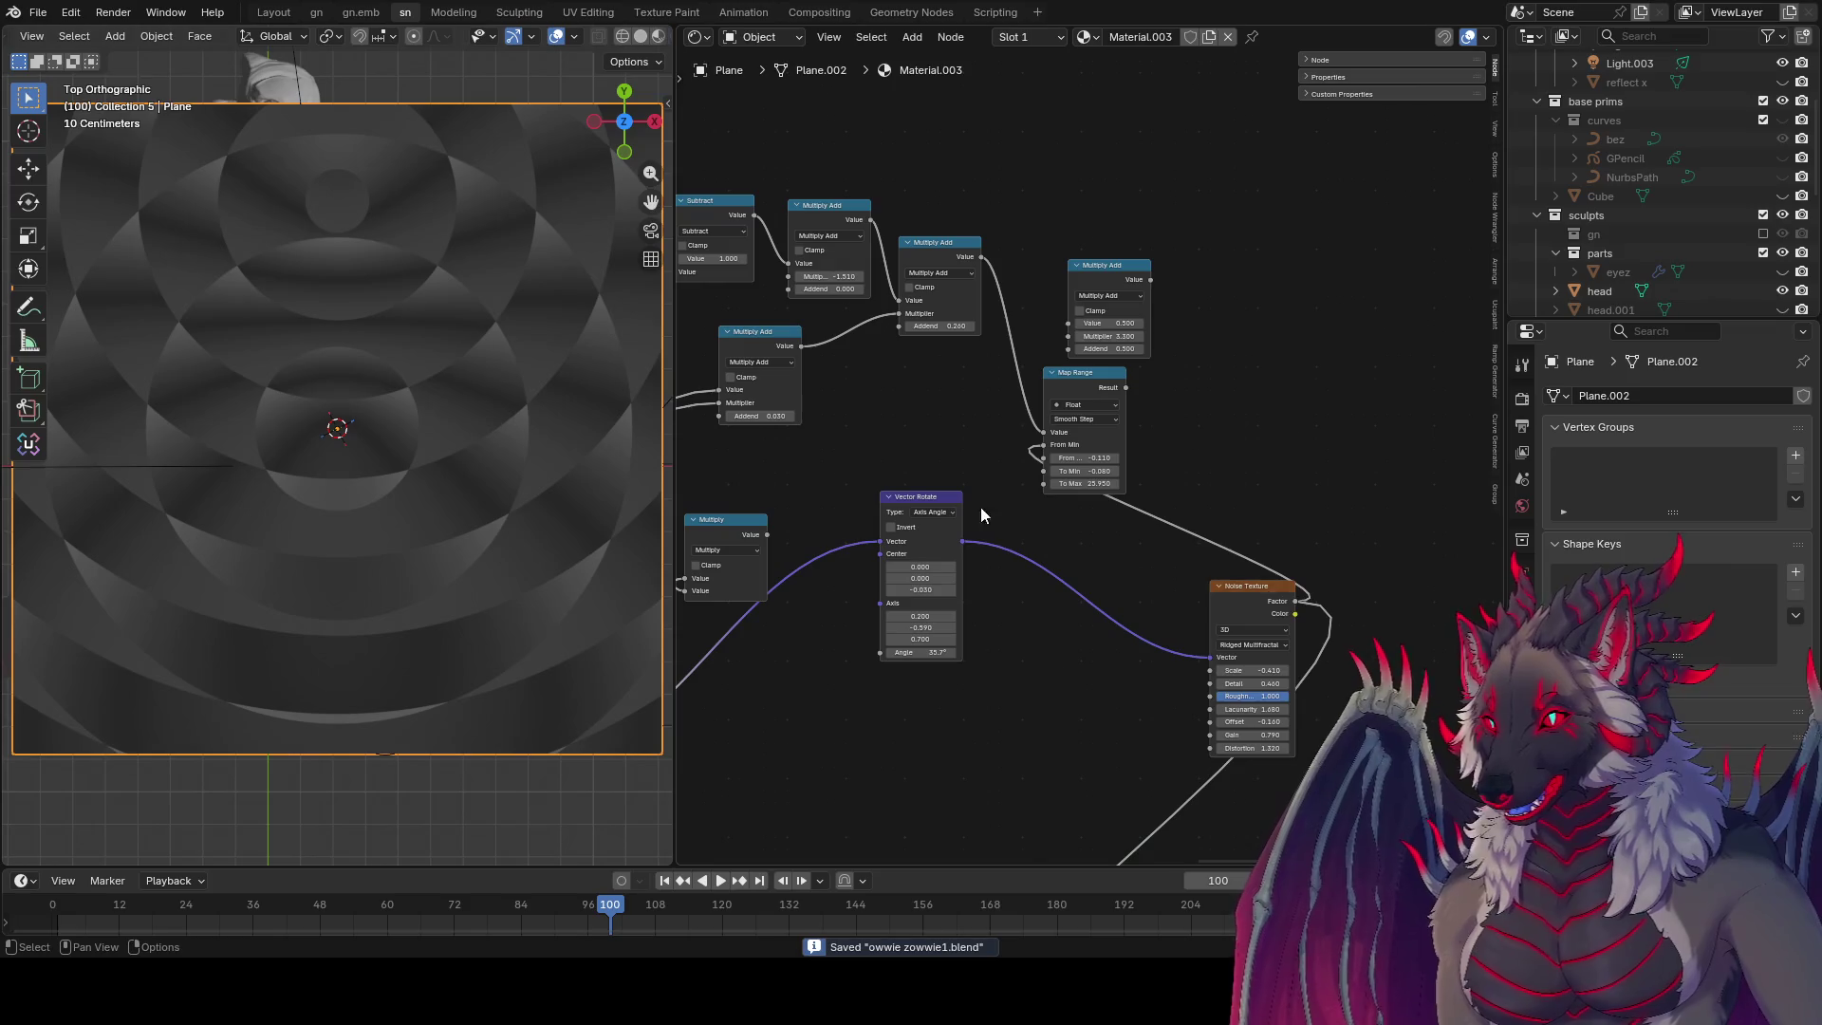
Step: Load the flame portal project from the File menu and orbit around the portal scene
left_click(38, 12)
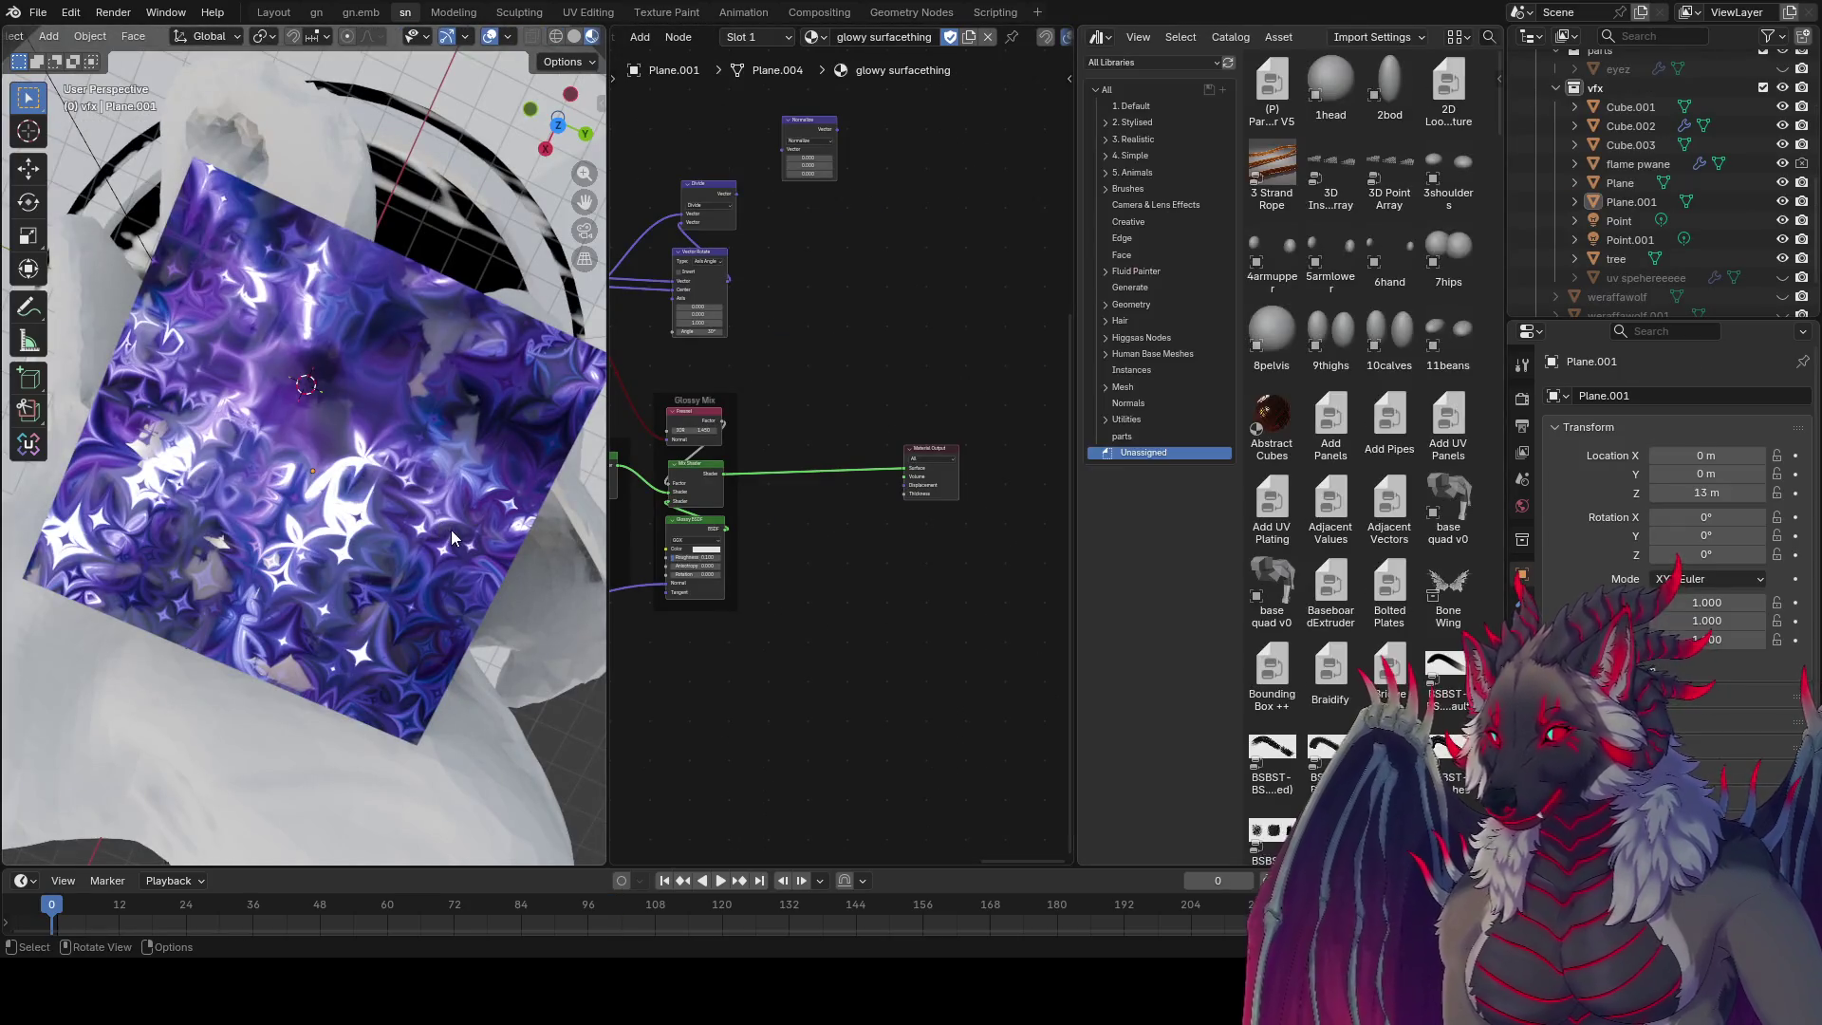
scroll(452, 530, "up", 3)
mouse_move(452, 530)
middle_mouse_down()
mouse_move(378, 435)
mouse_move(557, 508)
mouse_move(541, 411)
mouse_move(388, 560)
mouse_move(496, 452)
mouse_move(142, 541)
mouse_move(288, 583)
mouse_move(441, 549)
mouse_move(446, 522)
middle_mouse_up()
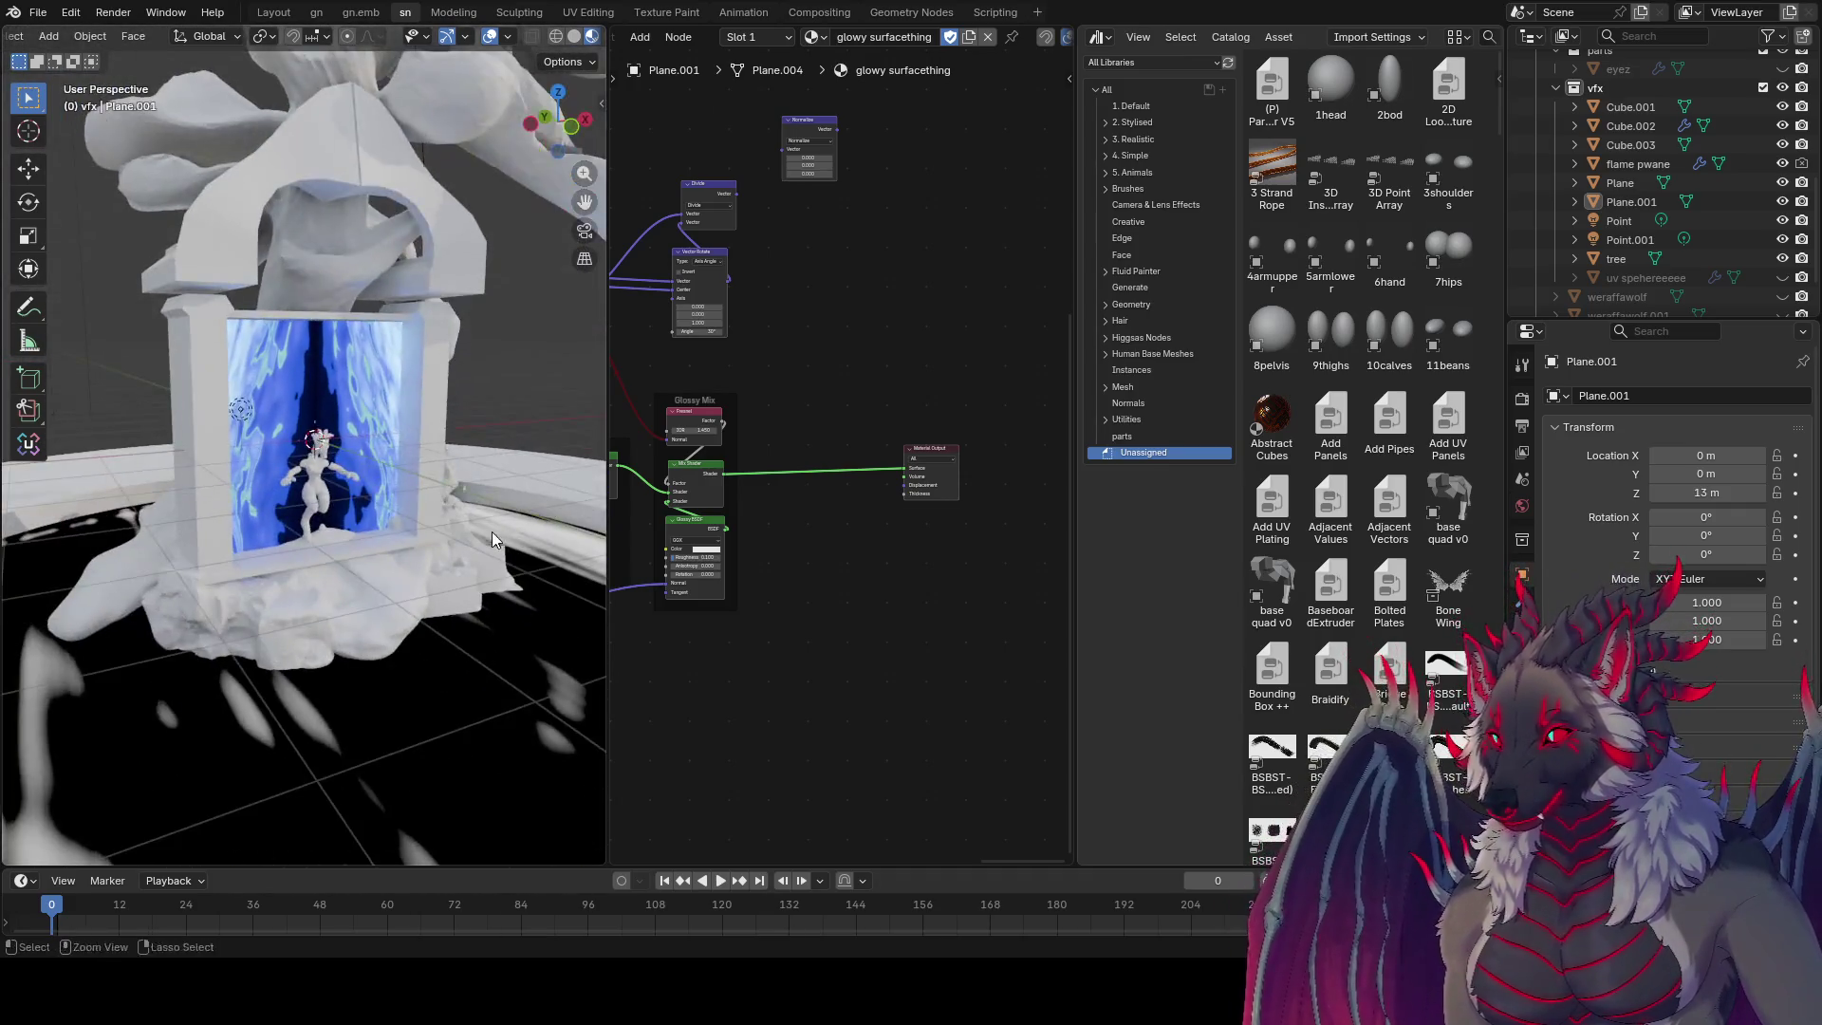
scroll(453, 474, "up", 8)
scroll(455, 448, "down", 5)
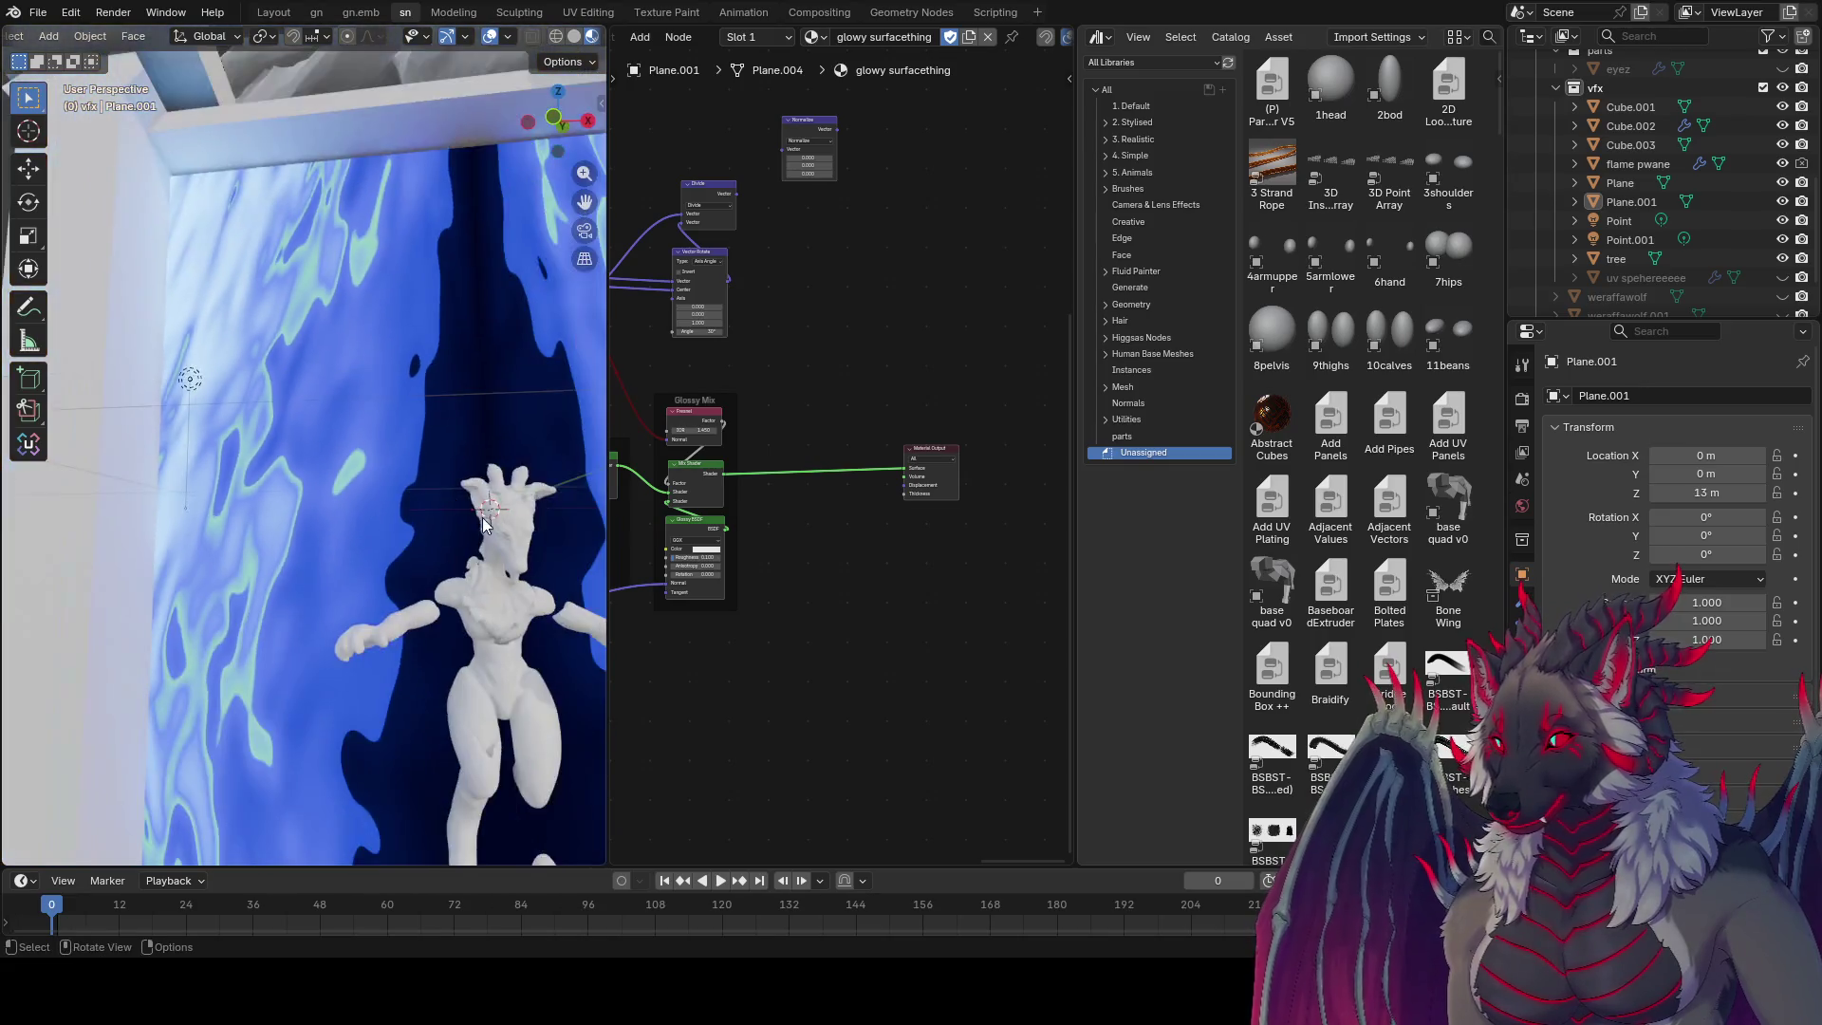
Step: Play the animation and make flame pwane active to show its full material node tree
left_click(720, 881)
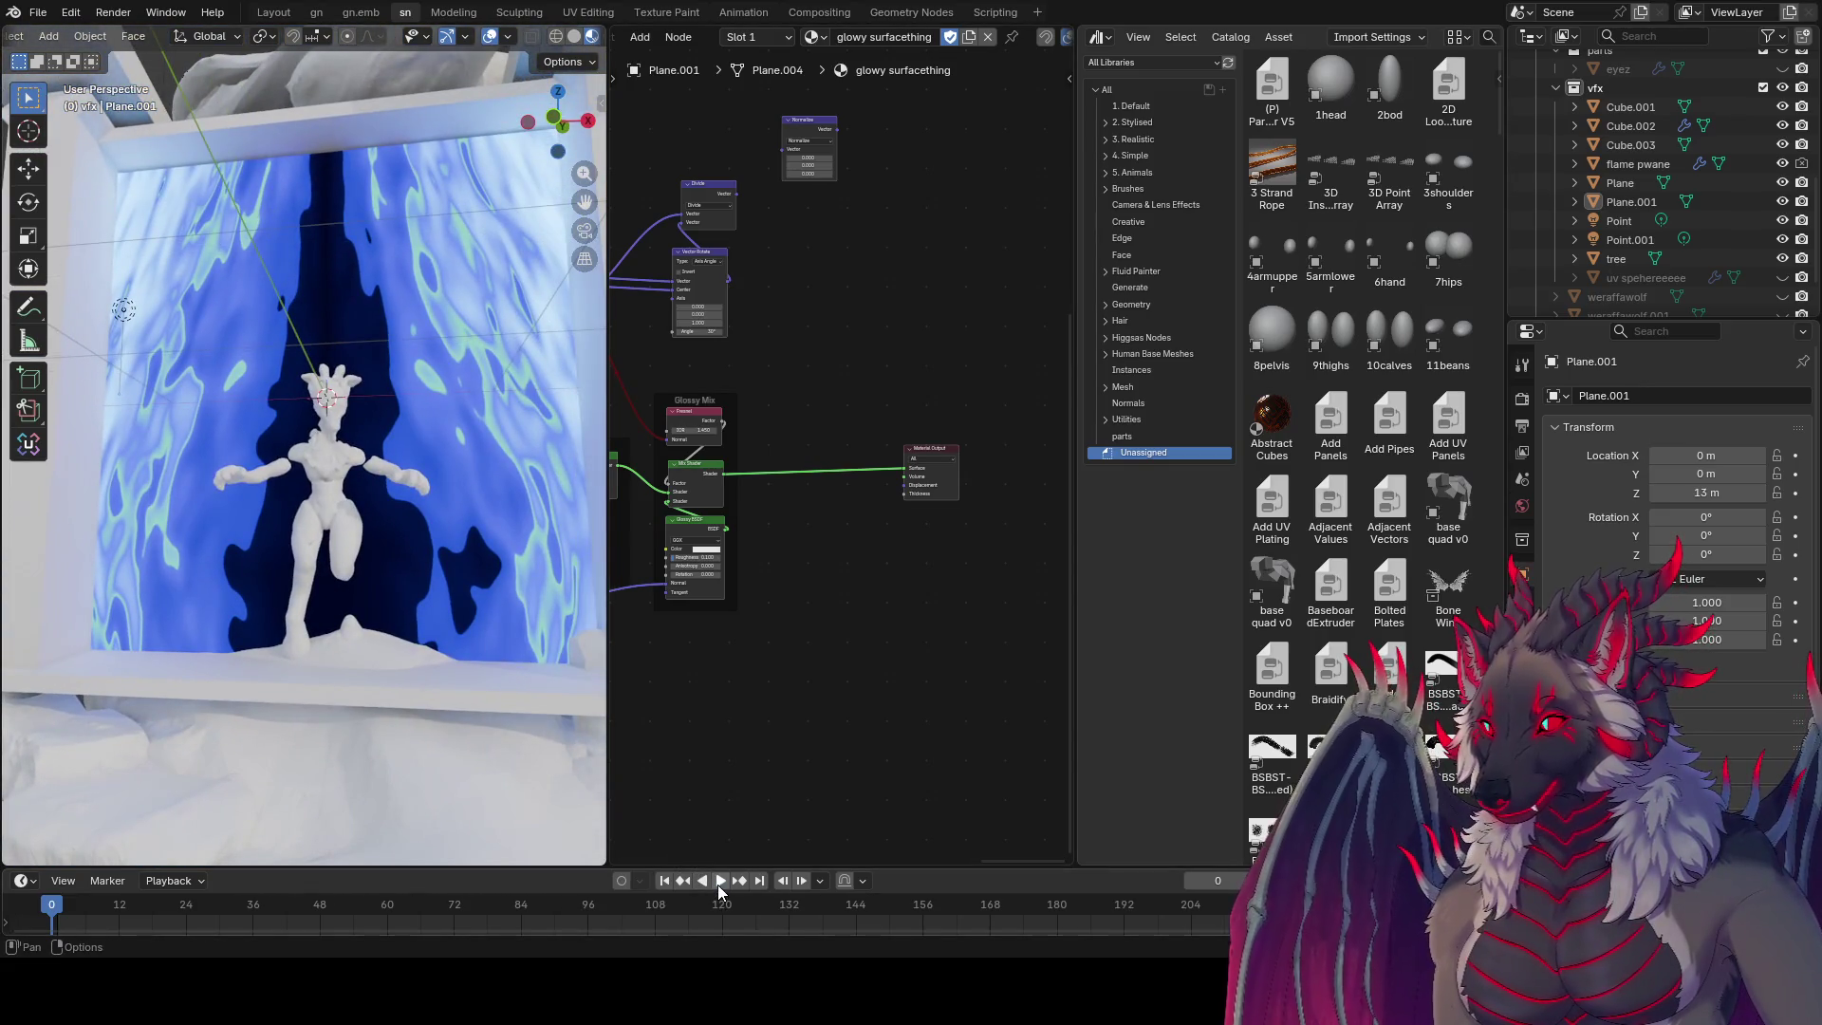
middle_click_drag(399, 588, 465, 551)
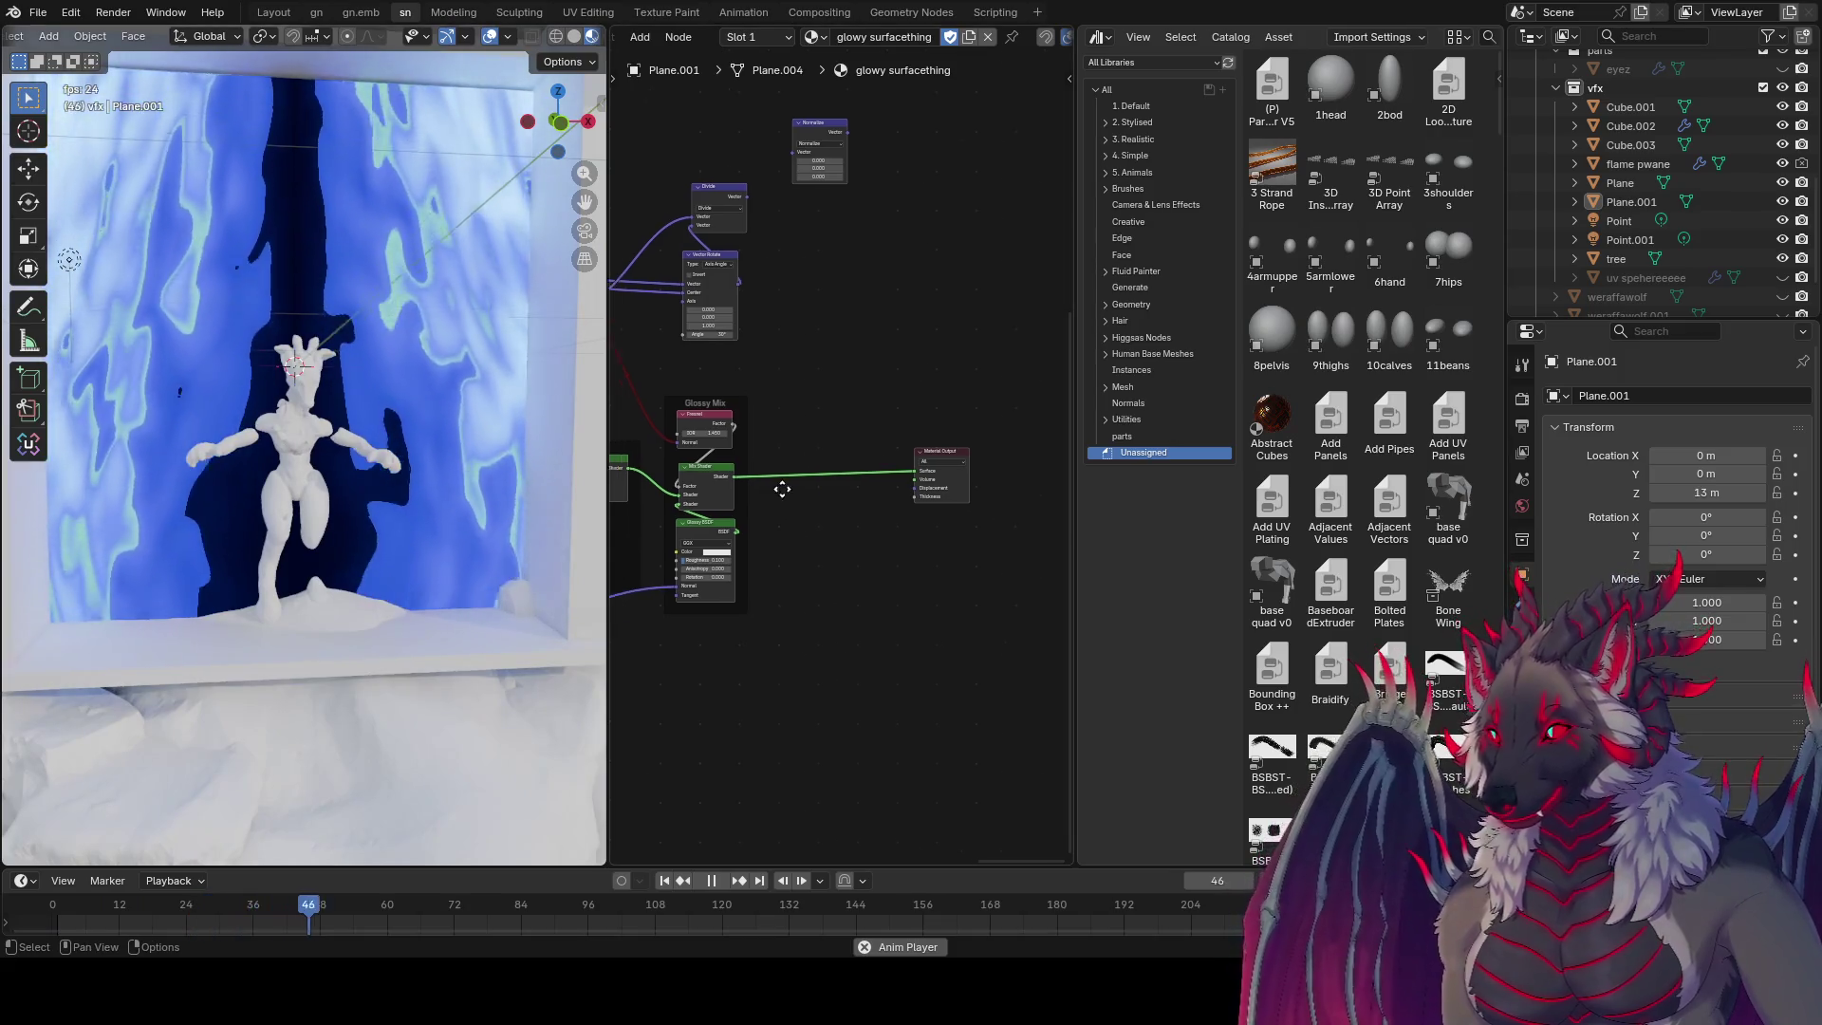
left_click(459, 386)
mouse_move(963, 576)
middle_mouse_down("ctrl")
mouse_move(771, 241)
mouse_move(801, 237)
mouse_move(1042, 481)
mouse_move(877, 540)
middle_mouse_up("ctrl")
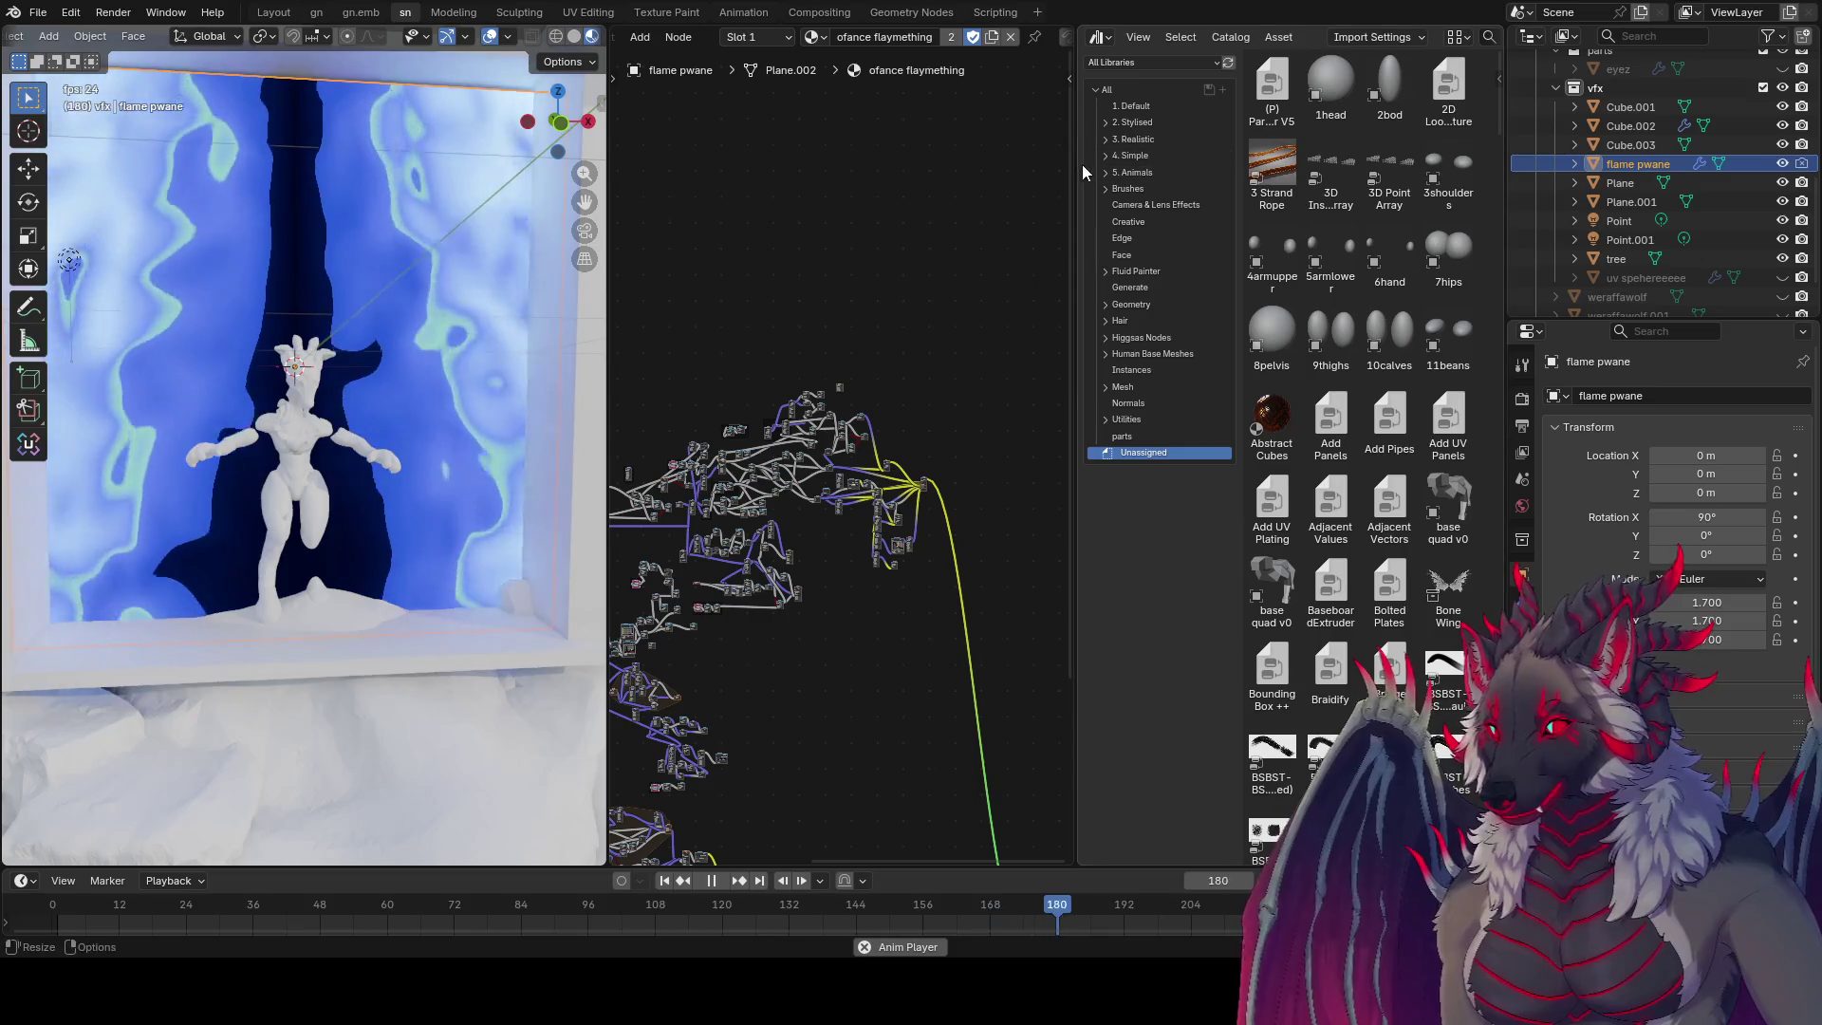
Step: Widen the node editor and pan across the flame material's node graph
left_click_drag(1083, 171, 1474, 171)
scroll(1016, 710, "up", 1)
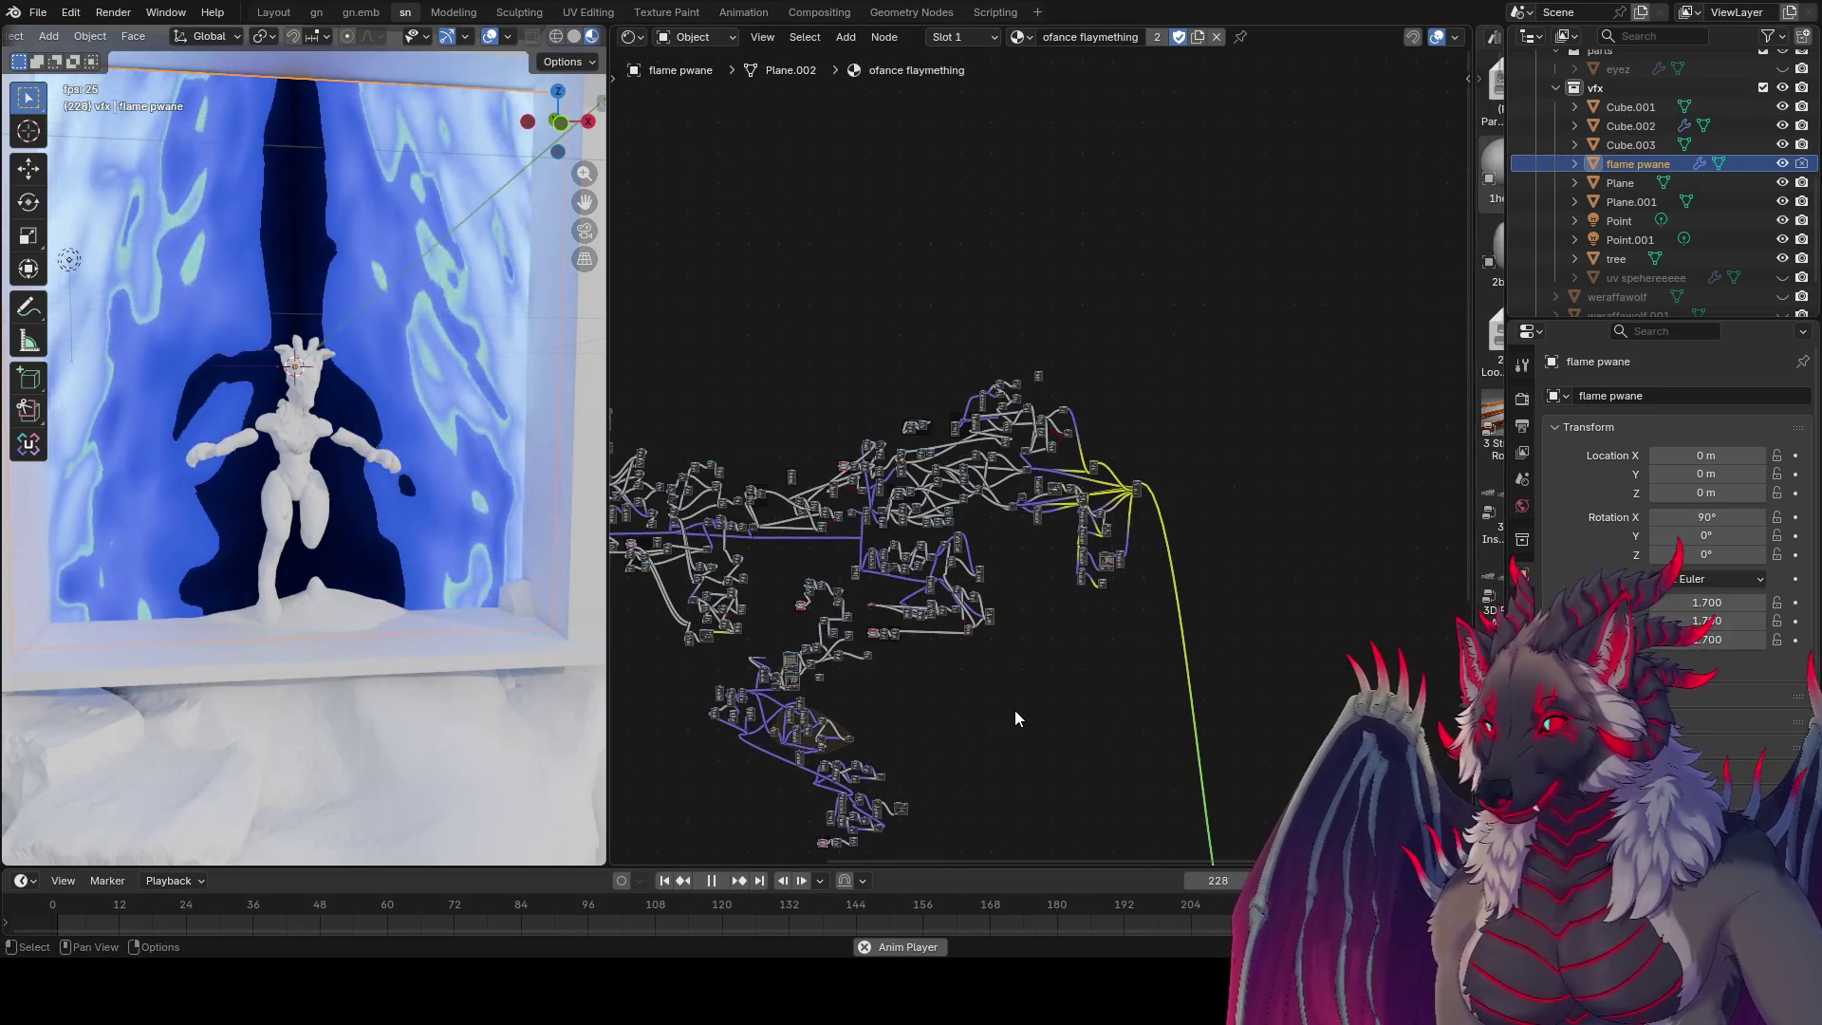
scroll(1016, 711, "up", 1)
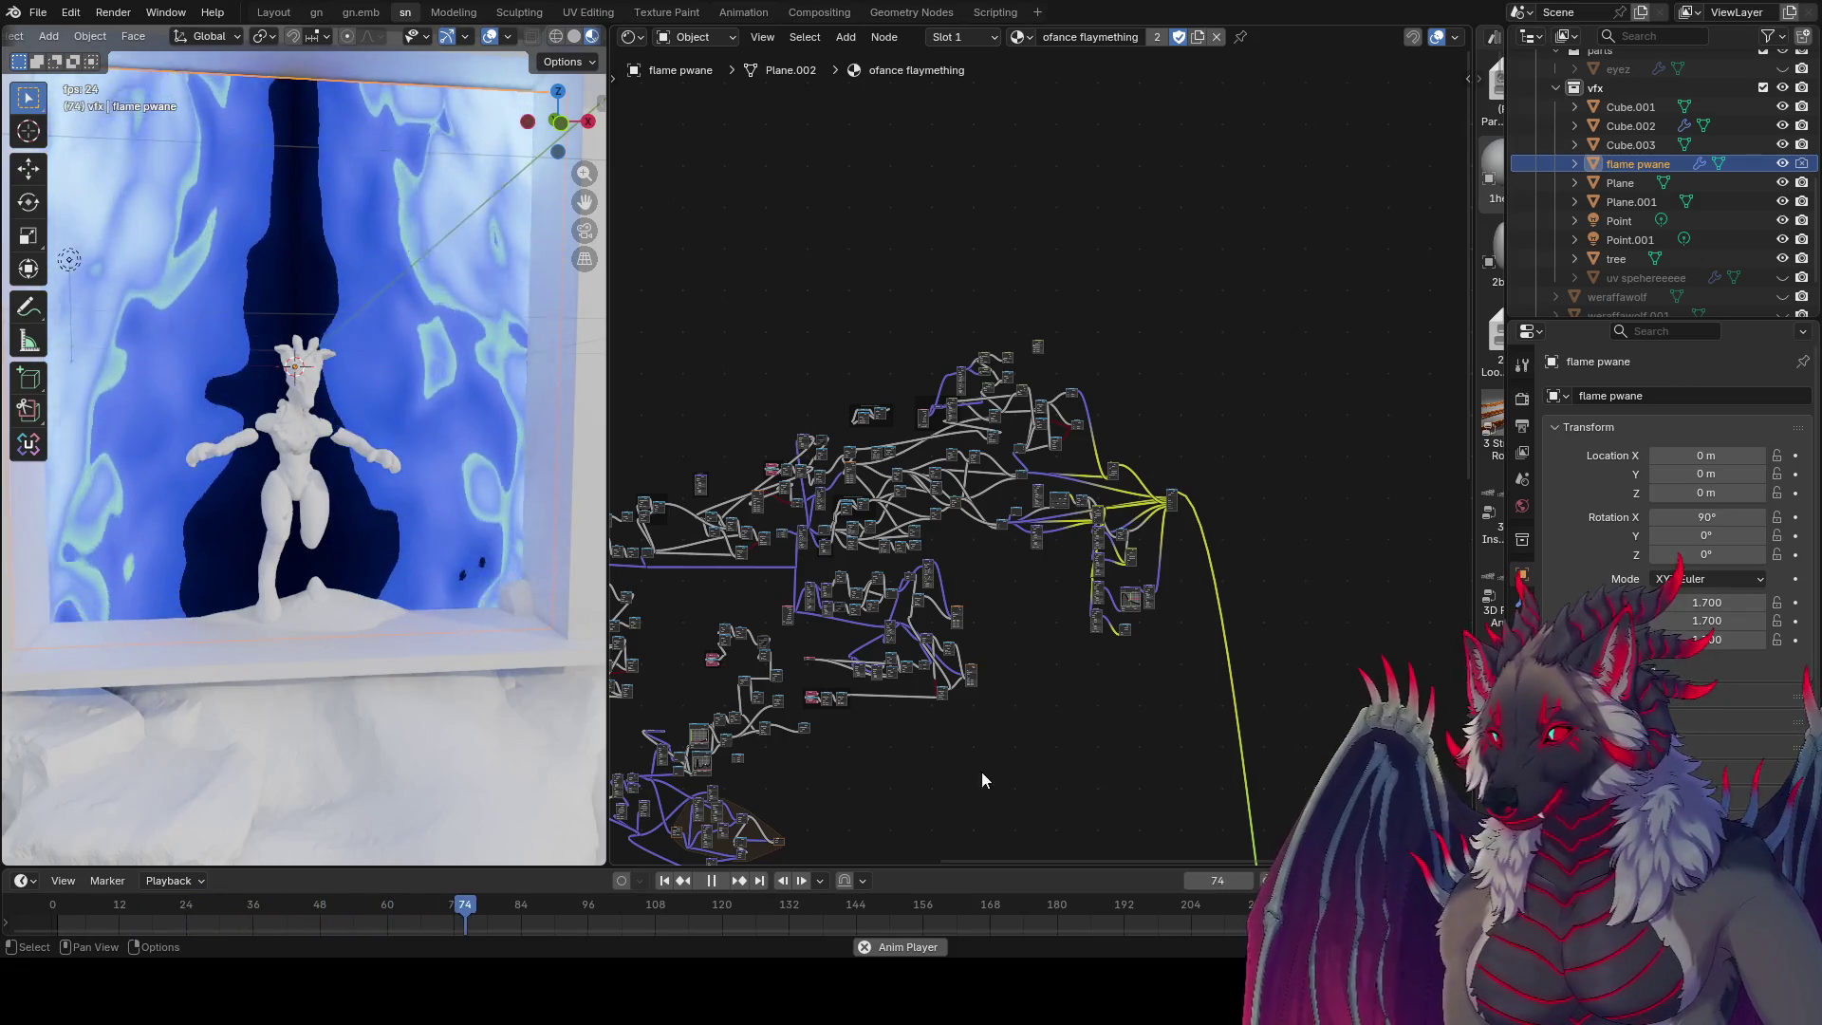
mouse_move(952, 714)
middle_mouse_down()
mouse_move(1286, 418)
mouse_move(1324, 415)
middle_mouse_up()
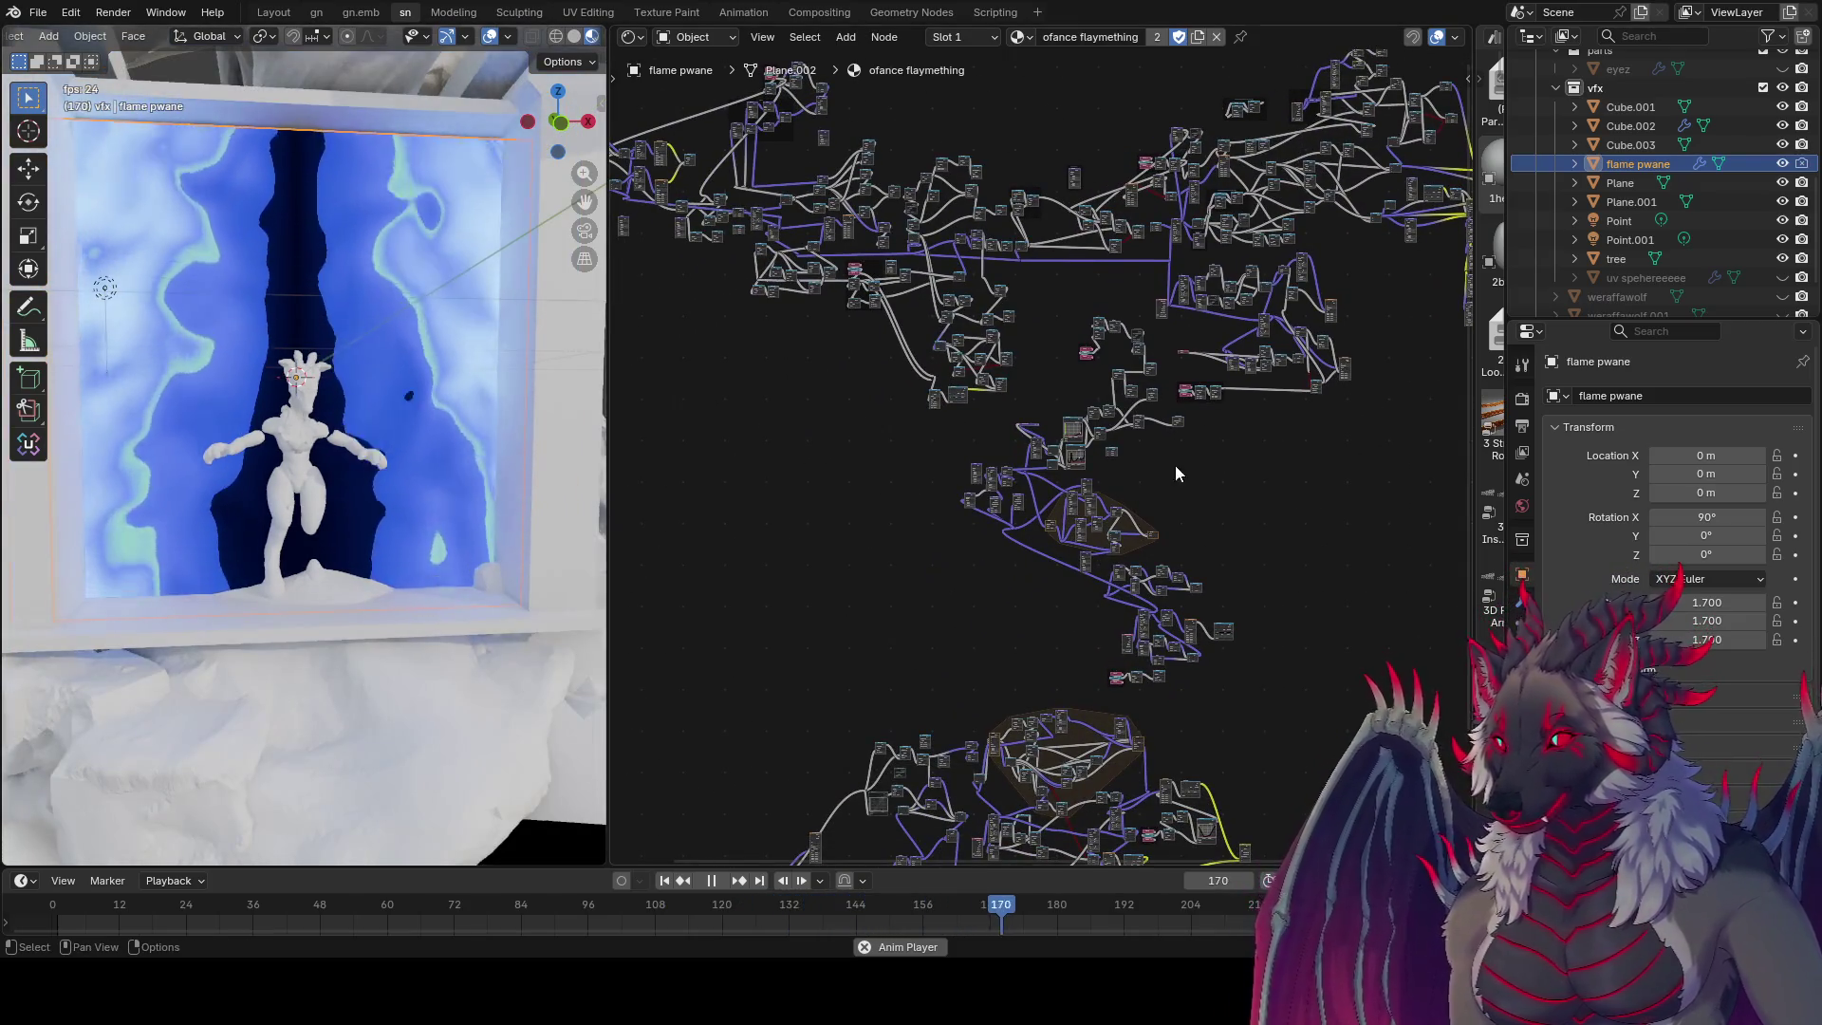
mouse_move(1176, 474)
middle_mouse_down()
mouse_move(1167, 711)
mouse_move(886, 614)
mouse_move(1057, 496)
mouse_move(672, 647)
mouse_move(575, 534)
middle_mouse_up()
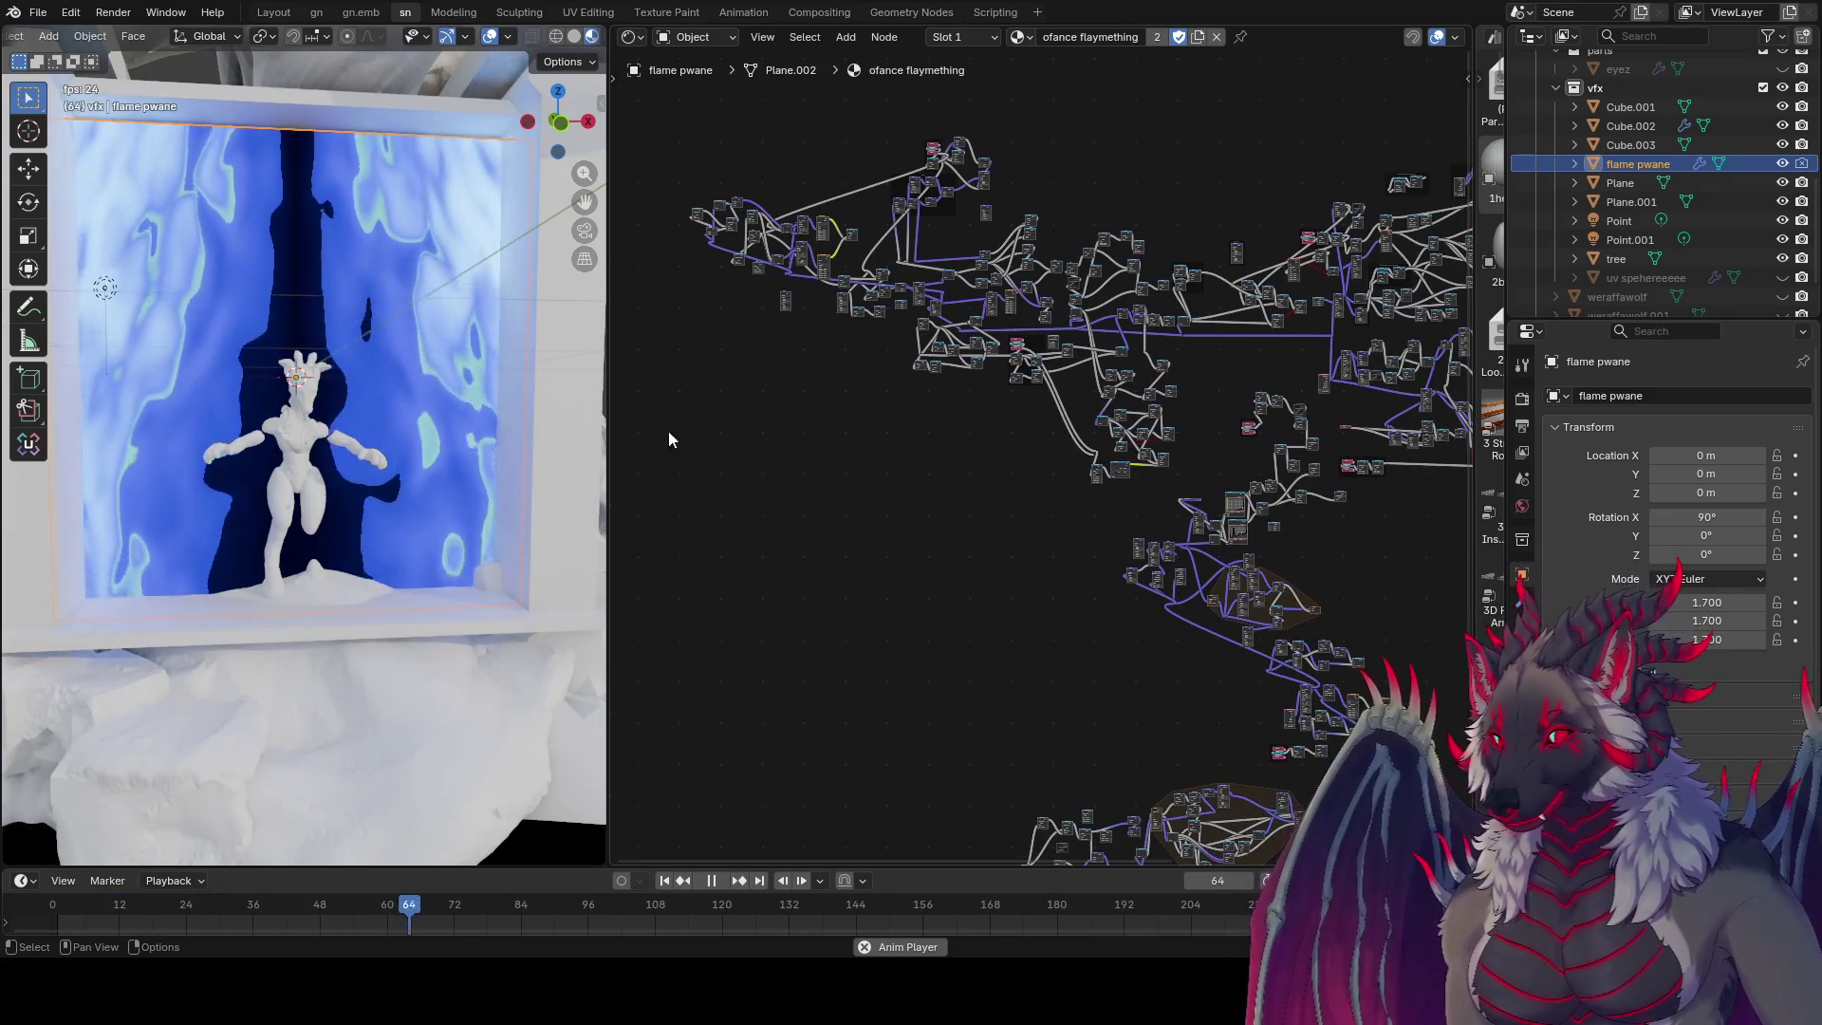
mouse_move(671, 435)
middle_mouse_down()
mouse_move(1005, 252)
mouse_move(1050, 168)
mouse_move(834, 549)
mouse_move(826, 785)
mouse_move(889, 785)
middle_mouse_up()
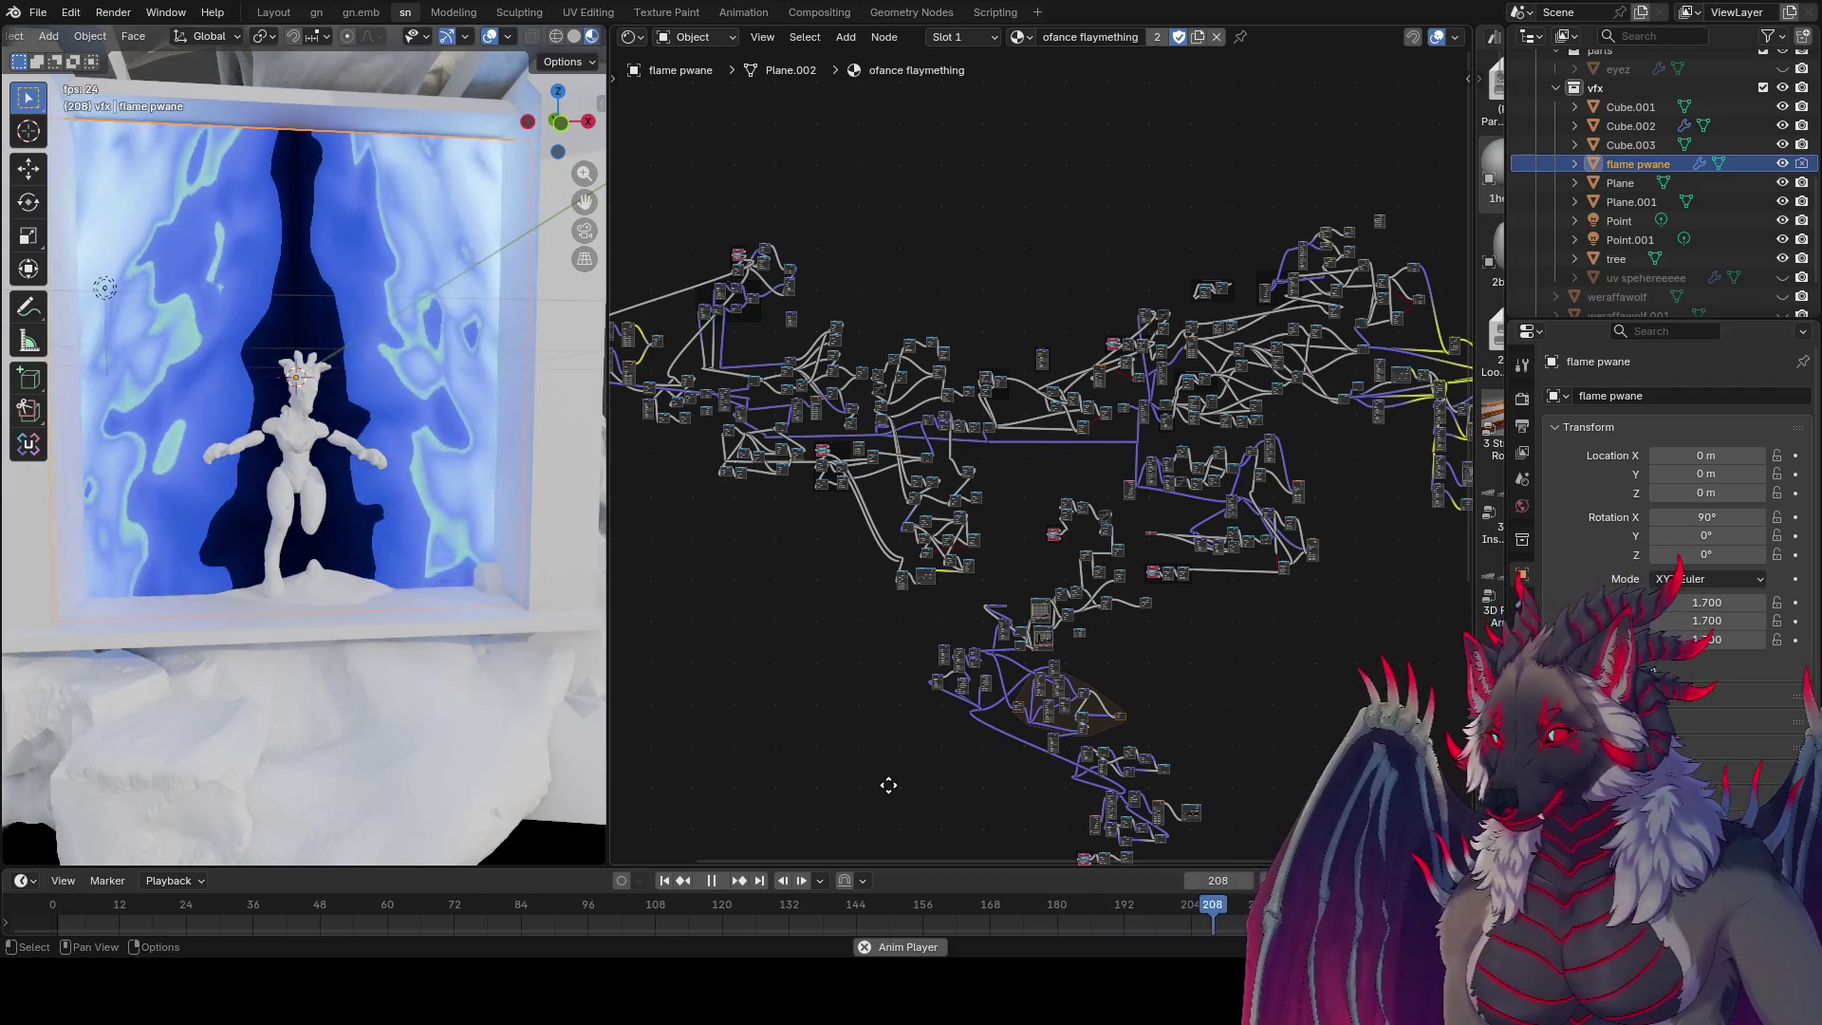
Step: Zoom in on the Menu Switch node beside the Logarithm and Mix nodes
scroll(1181, 607, "up", 8)
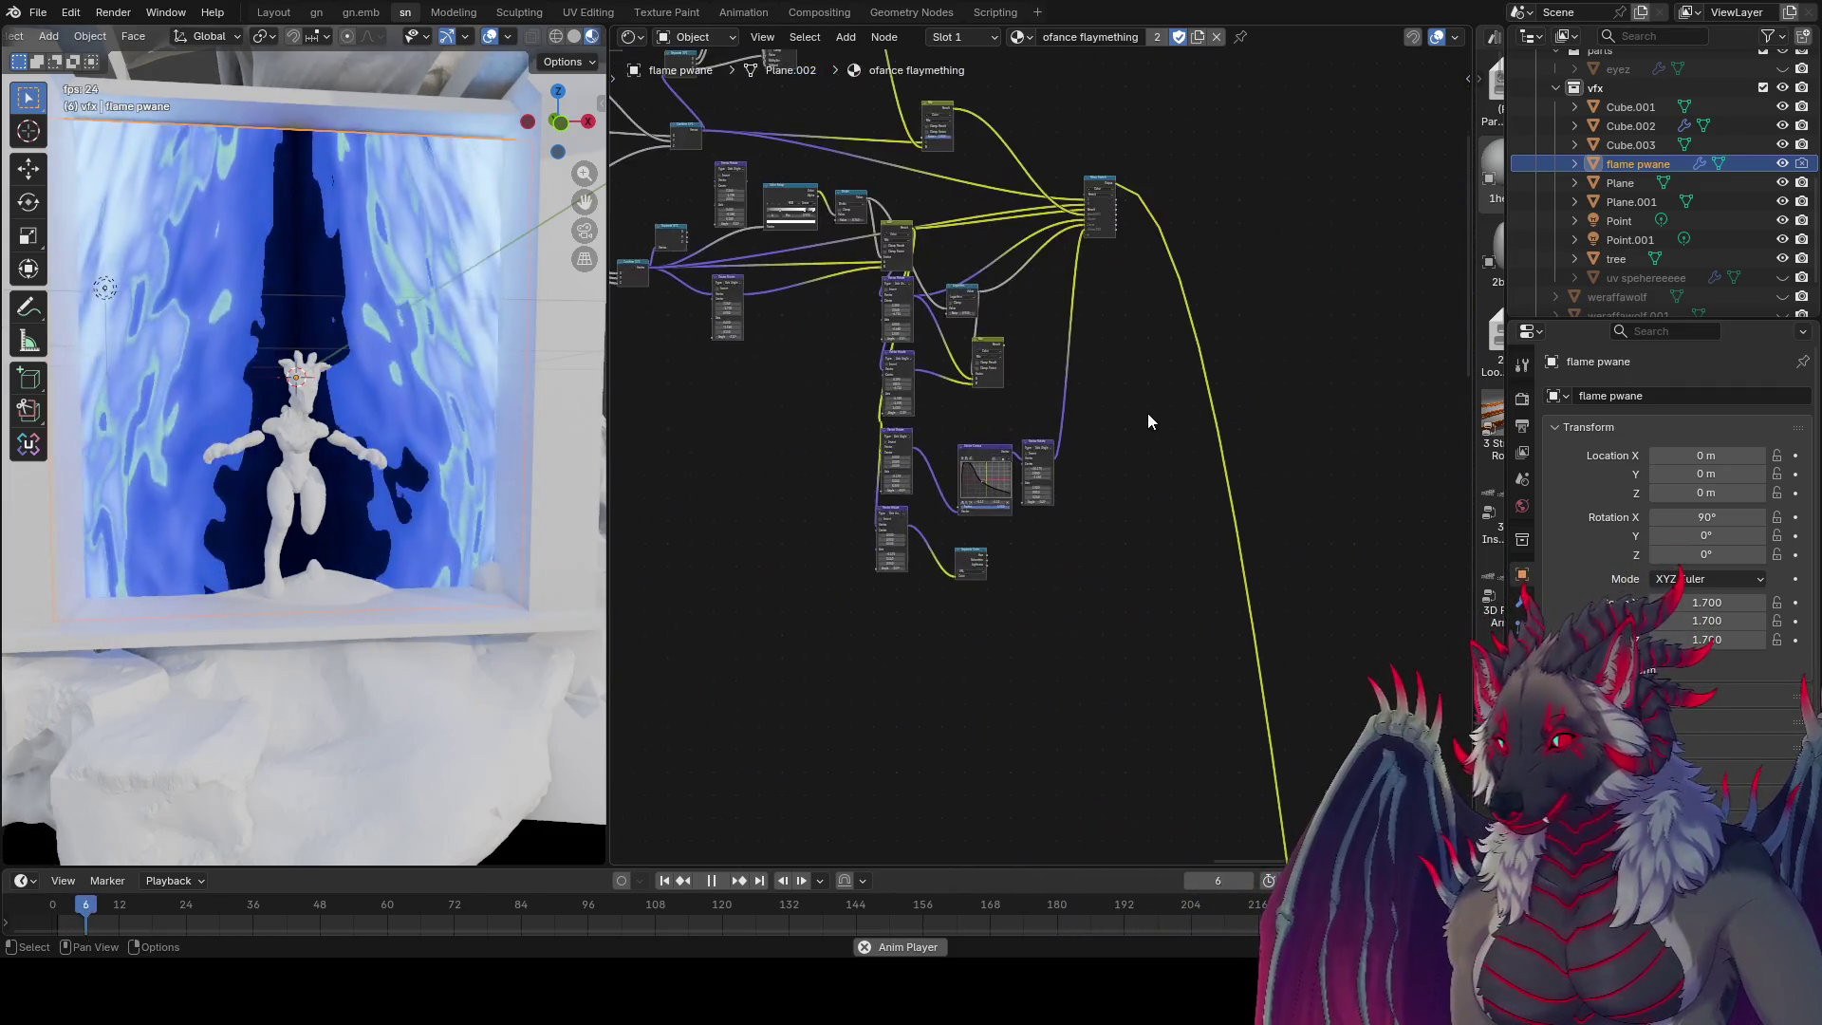
scroll(1148, 421, "up", 5)
mouse_move(1187, 367)
middle_mouse_down()
mouse_move(1135, 553)
mouse_move(1113, 192)
mouse_move(992, 256)
mouse_move(610, 395)
mouse_move(1090, 398)
mouse_move(1106, 316)
mouse_move(1037, 212)
mouse_move(725, 111)
mouse_move(1396, 64)
mouse_move(1258, 53)
middle_mouse_up()
mouse_move(1203, 468)
middle_mouse_down()
mouse_move(1065, 595)
mouse_move(1032, 709)
middle_mouse_up()
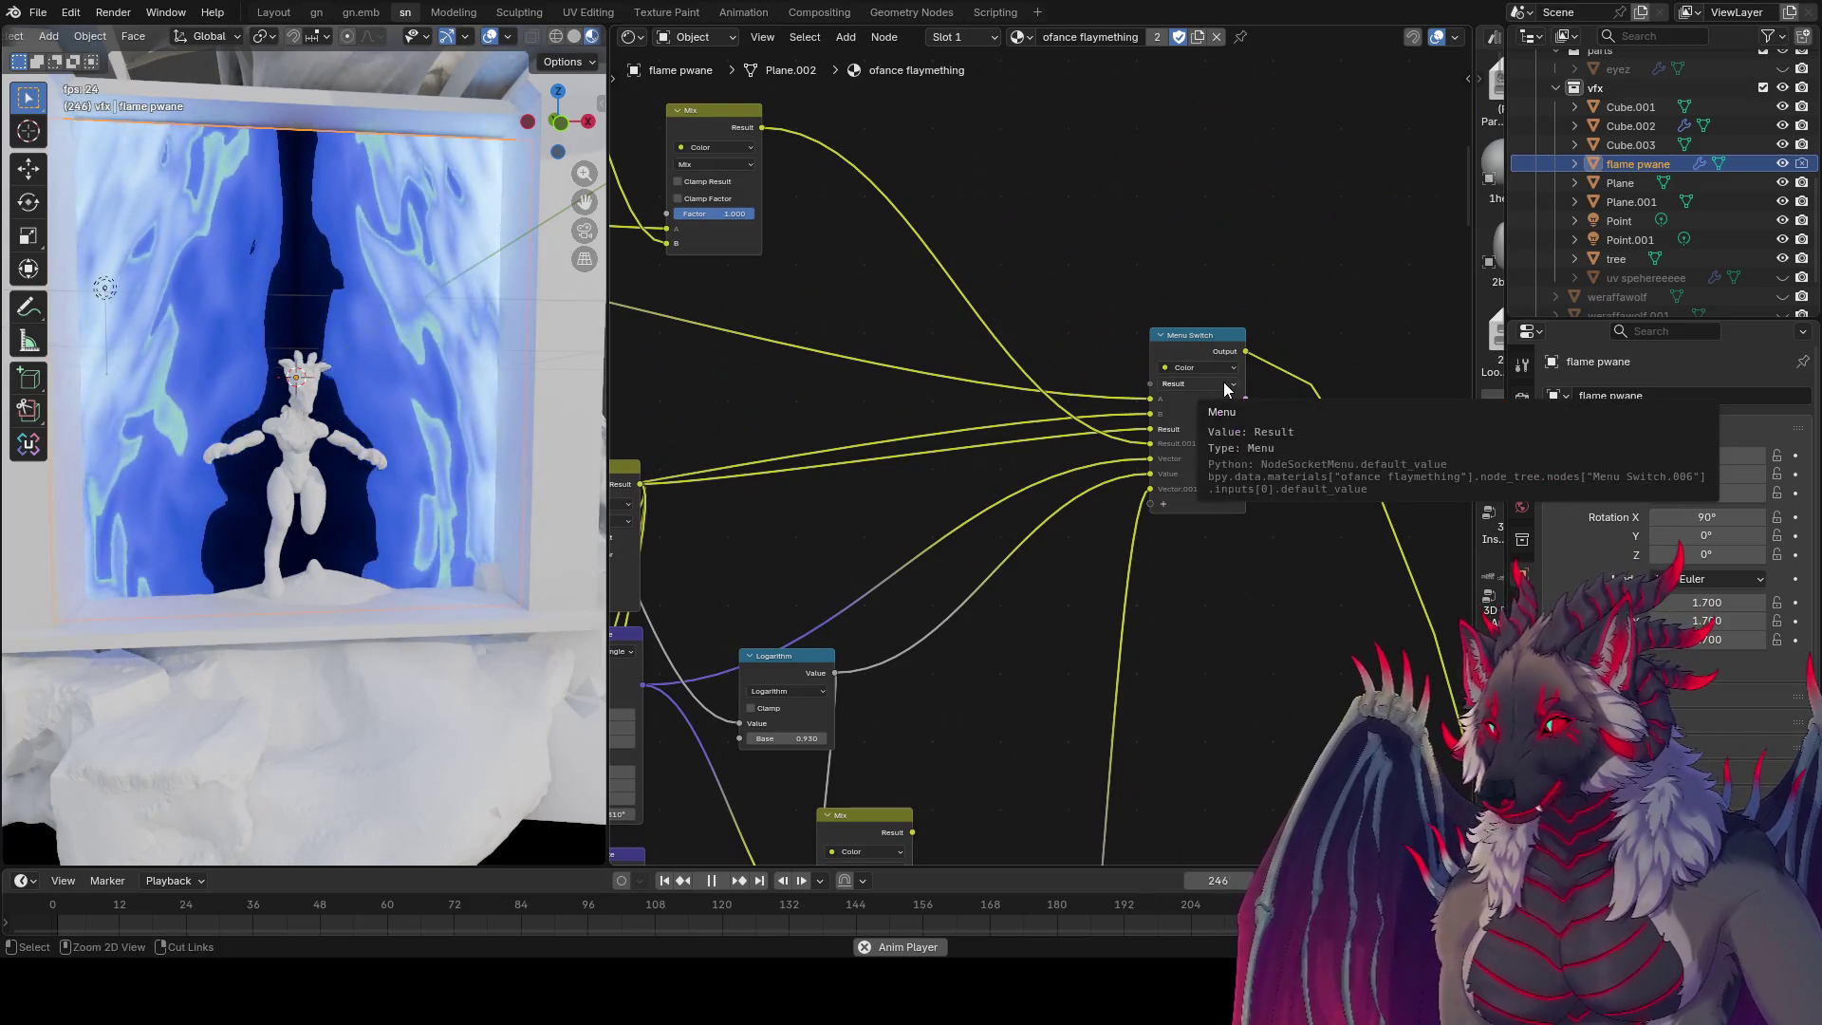
Step: Cycle the Menu Switch through Result.001, Vector, Value, Vector.001, A and B, back to Result
scroll(1197, 389, "down", 1, "ctrl")
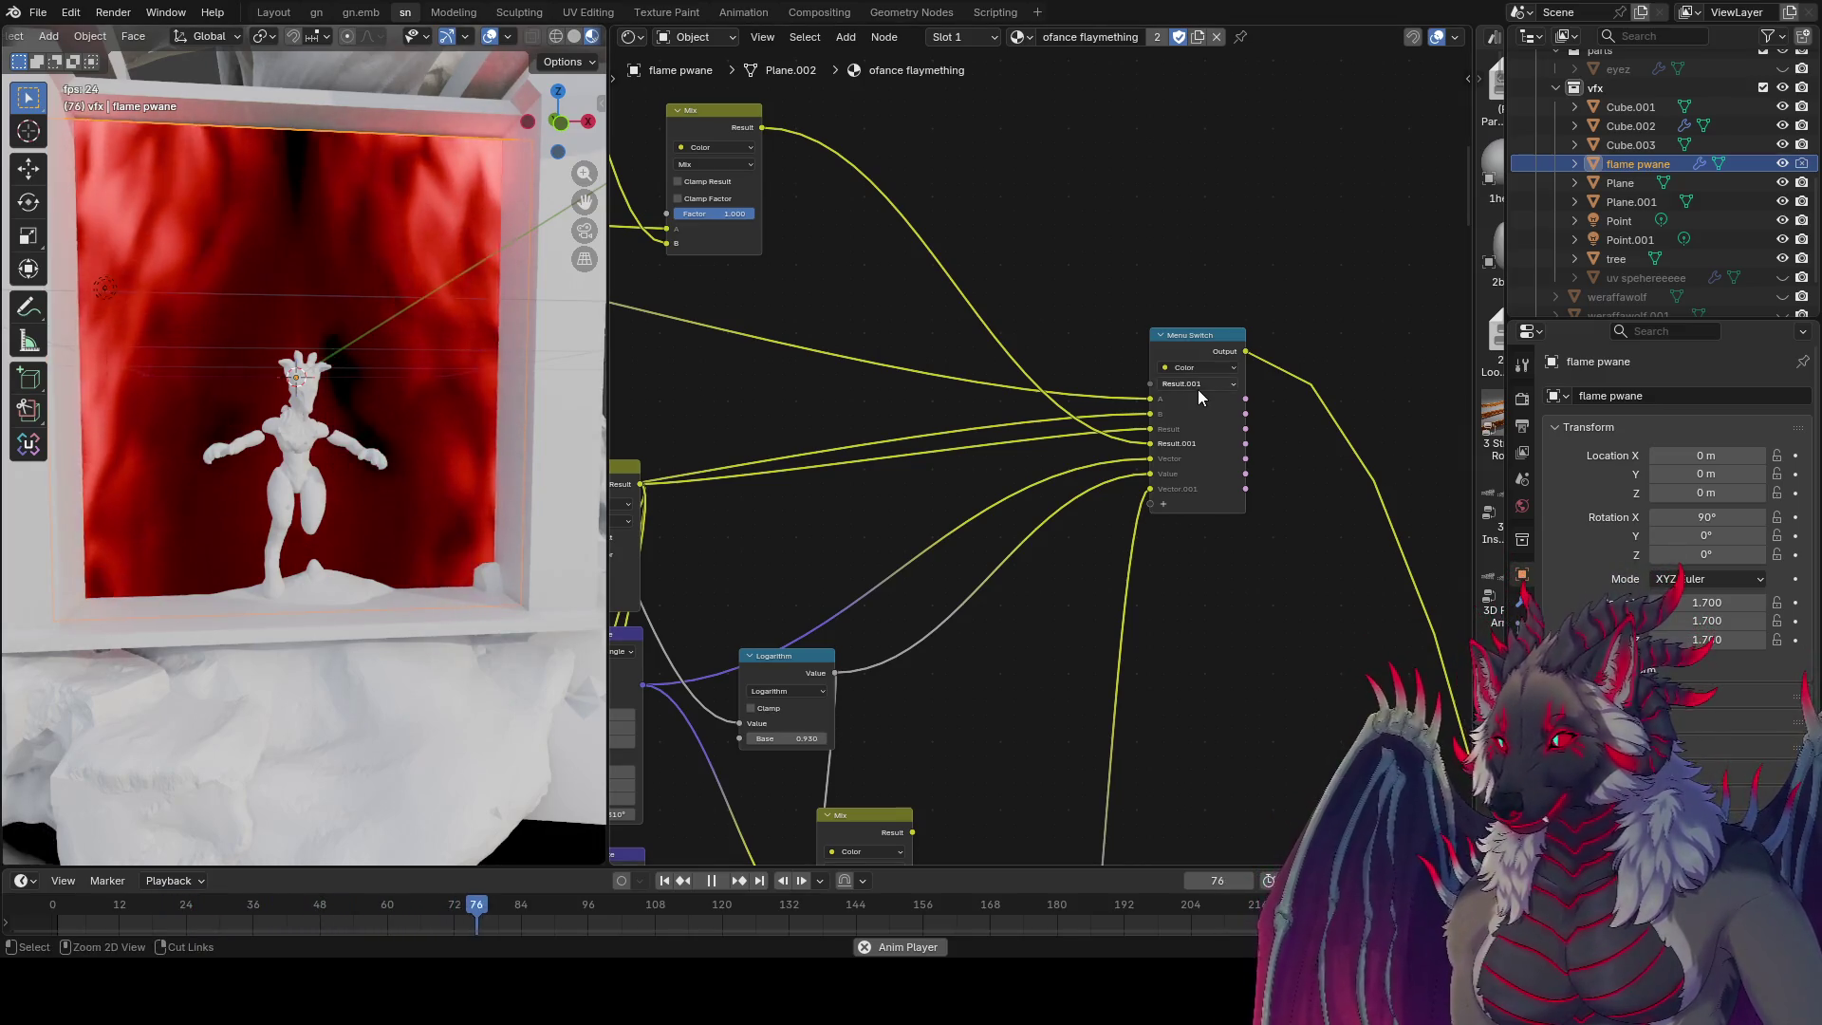
scroll(1198, 385, "down", 1, "ctrl")
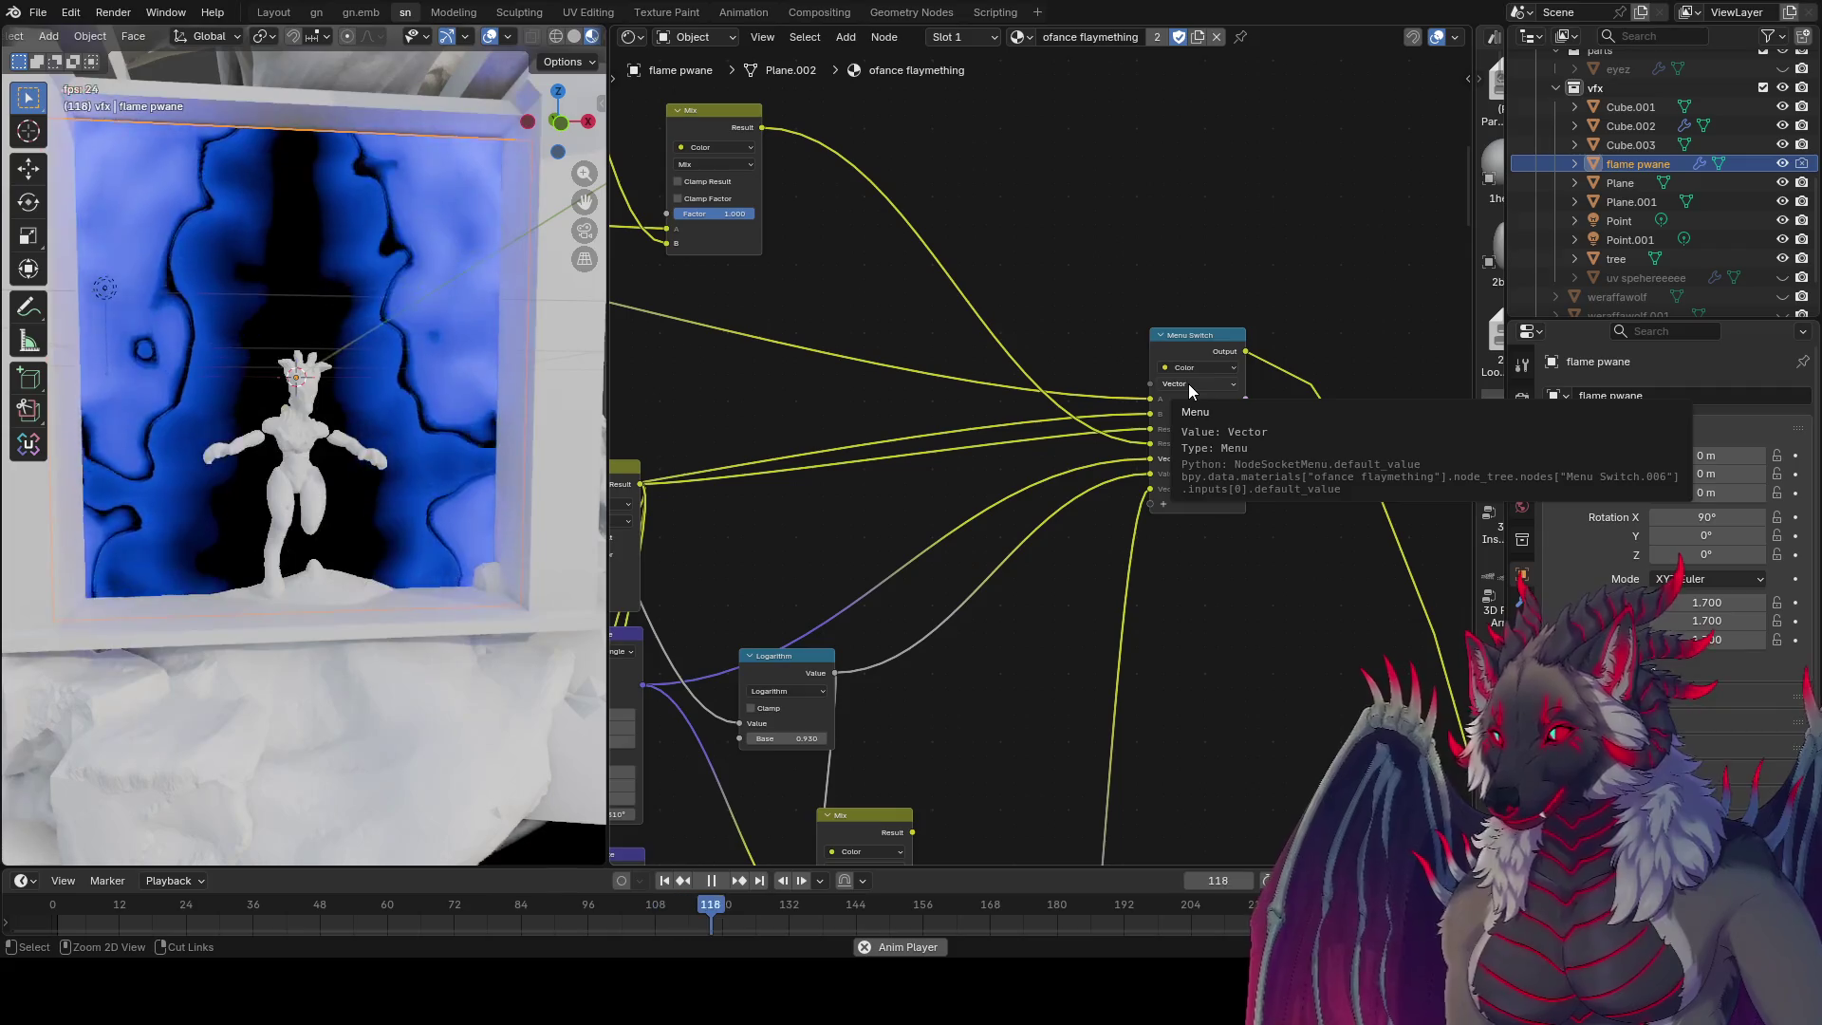
scroll(1188, 383, "down", 1, "ctrl")
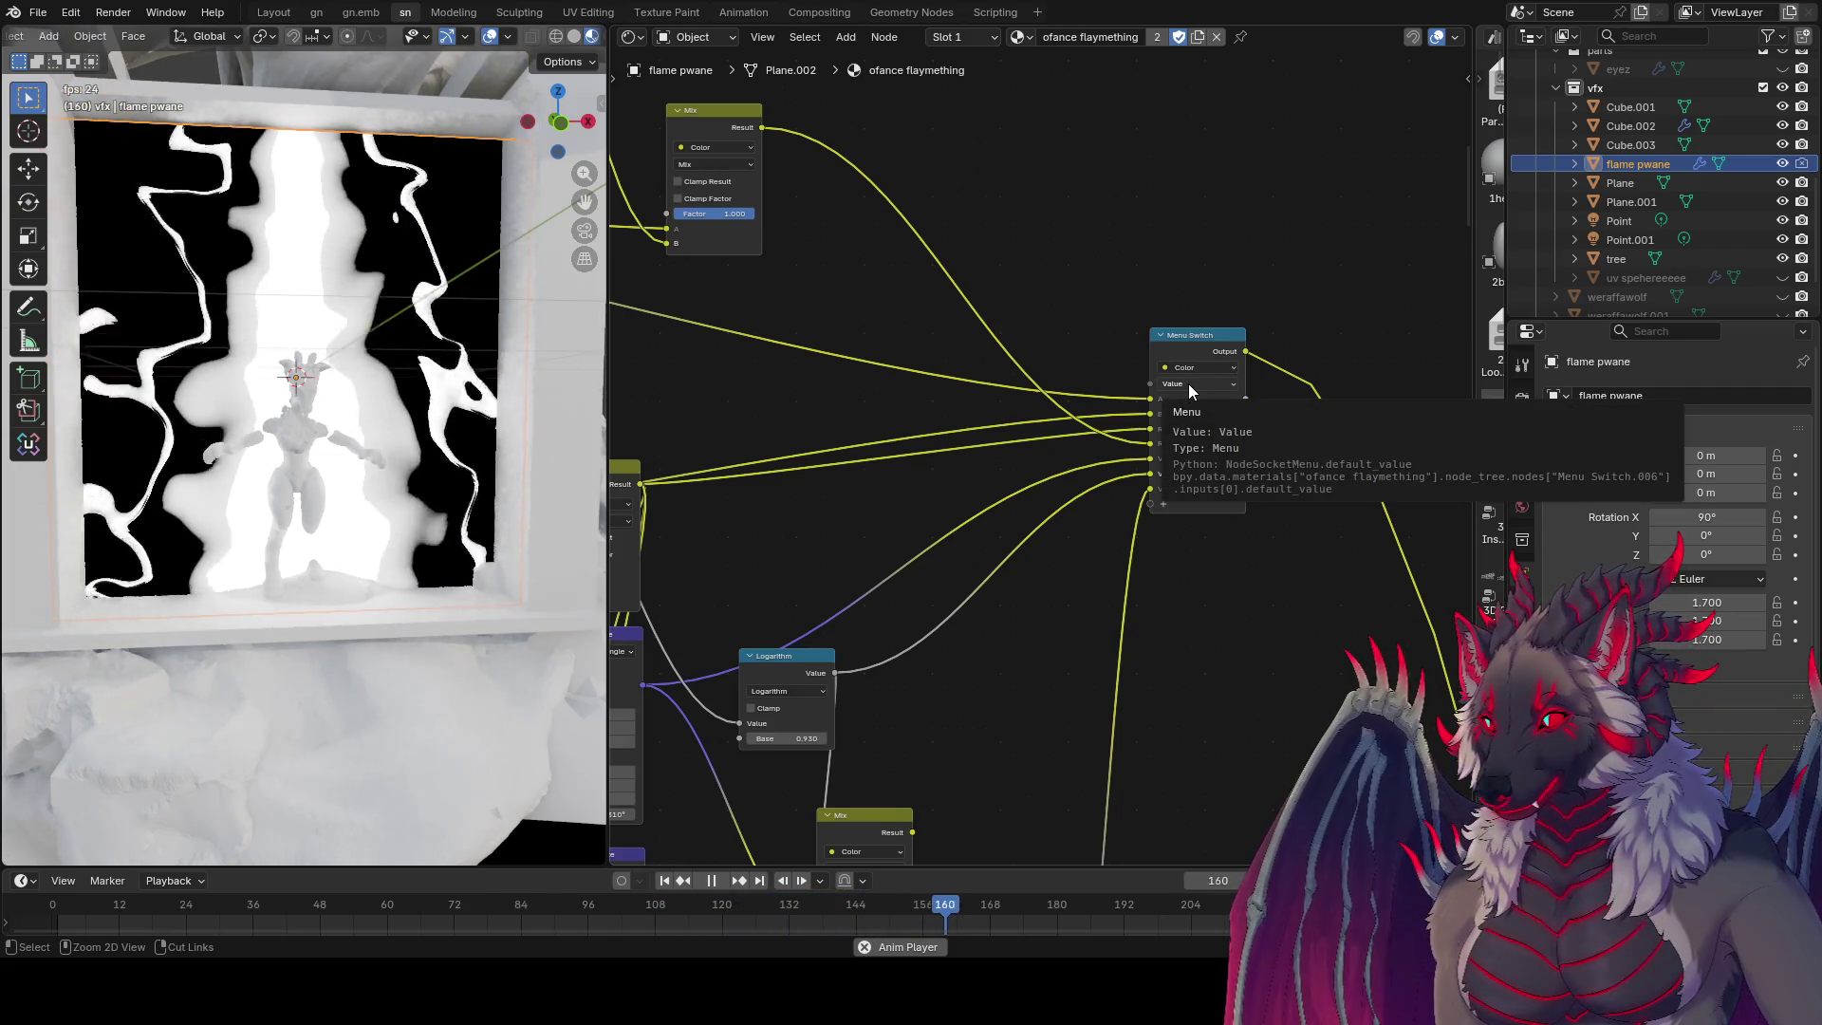
scroll(1188, 383, "down", 1, "ctrl")
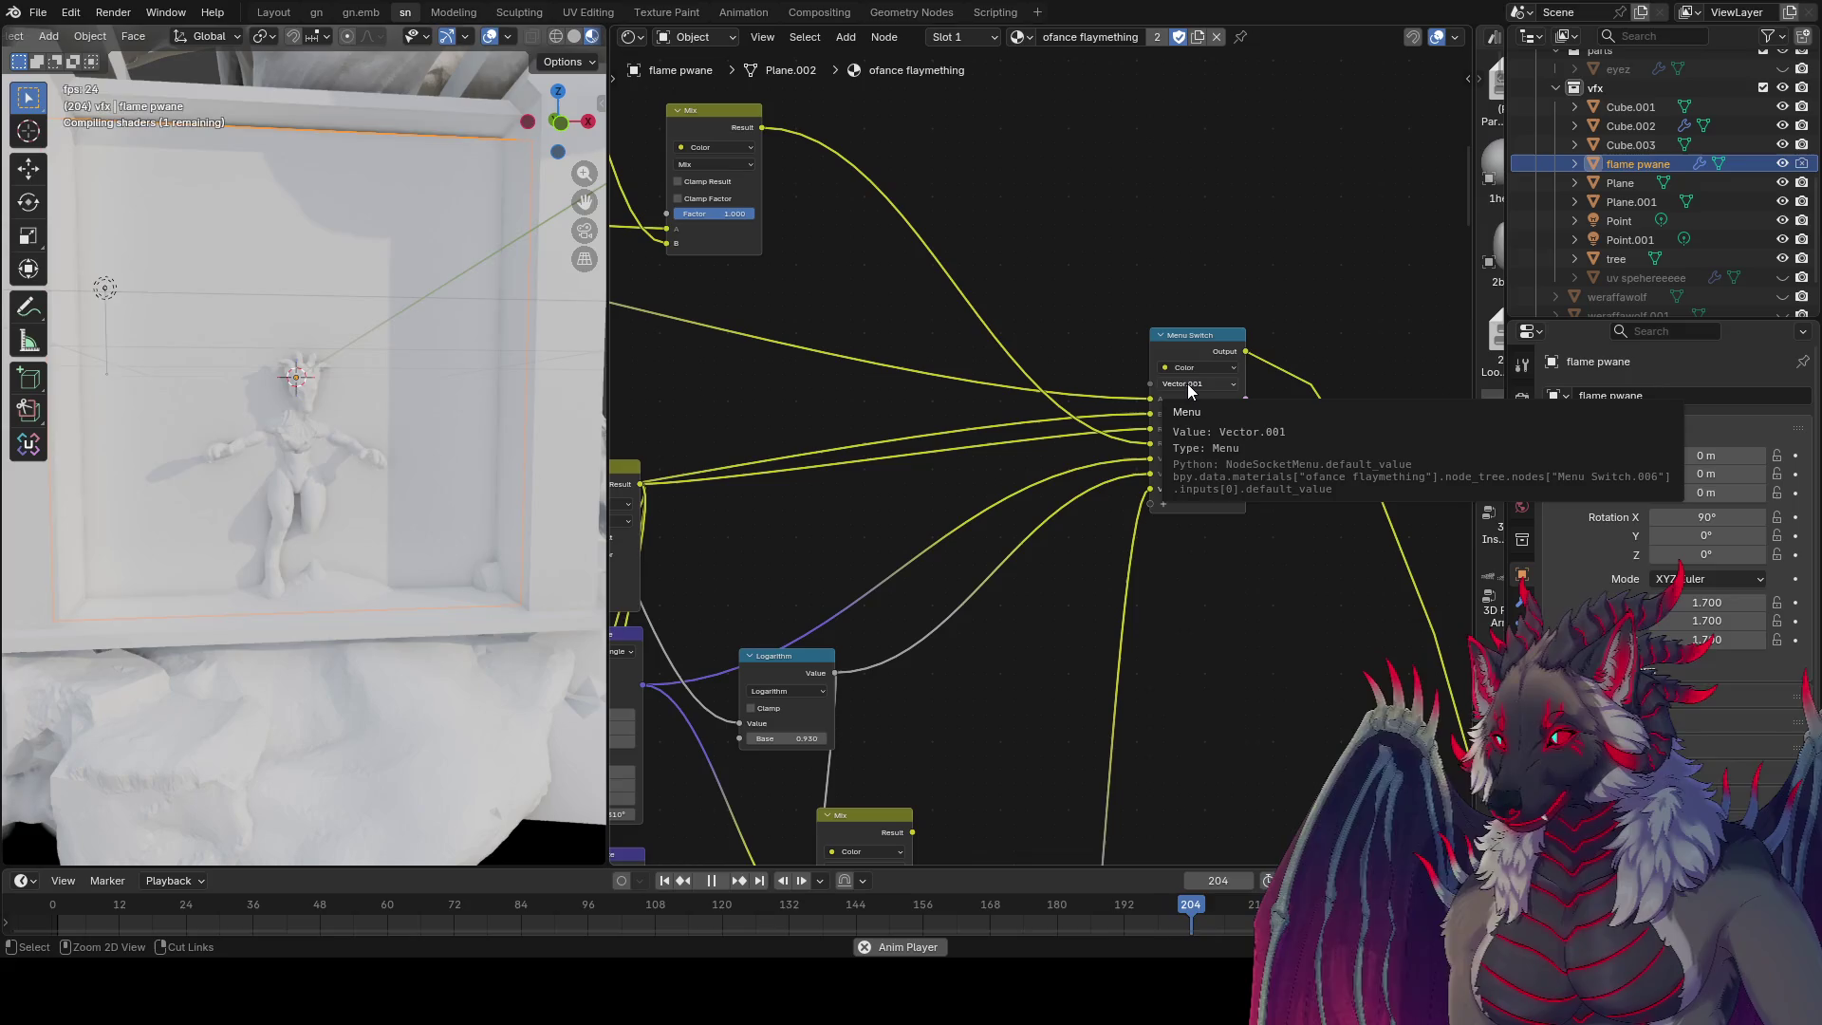
scroll(1188, 383, "down", 1, "ctrl")
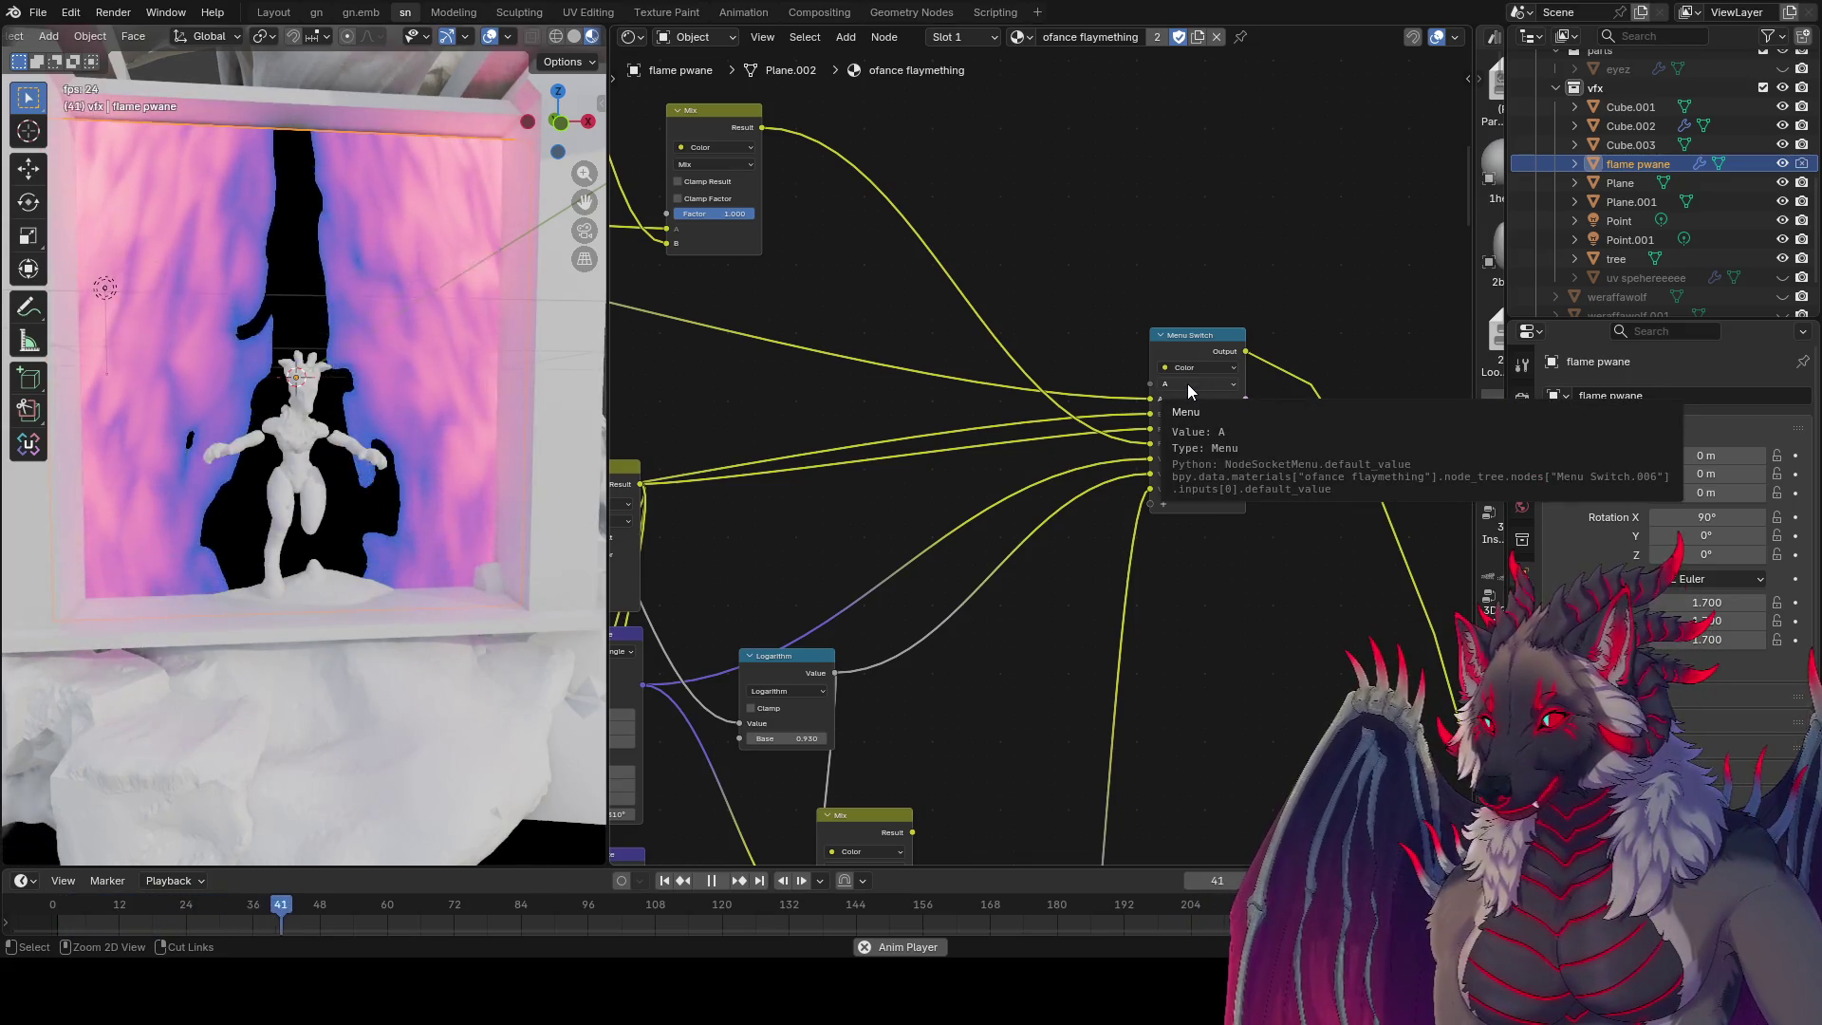
scroll(1187, 383, "down", 1, "ctrl")
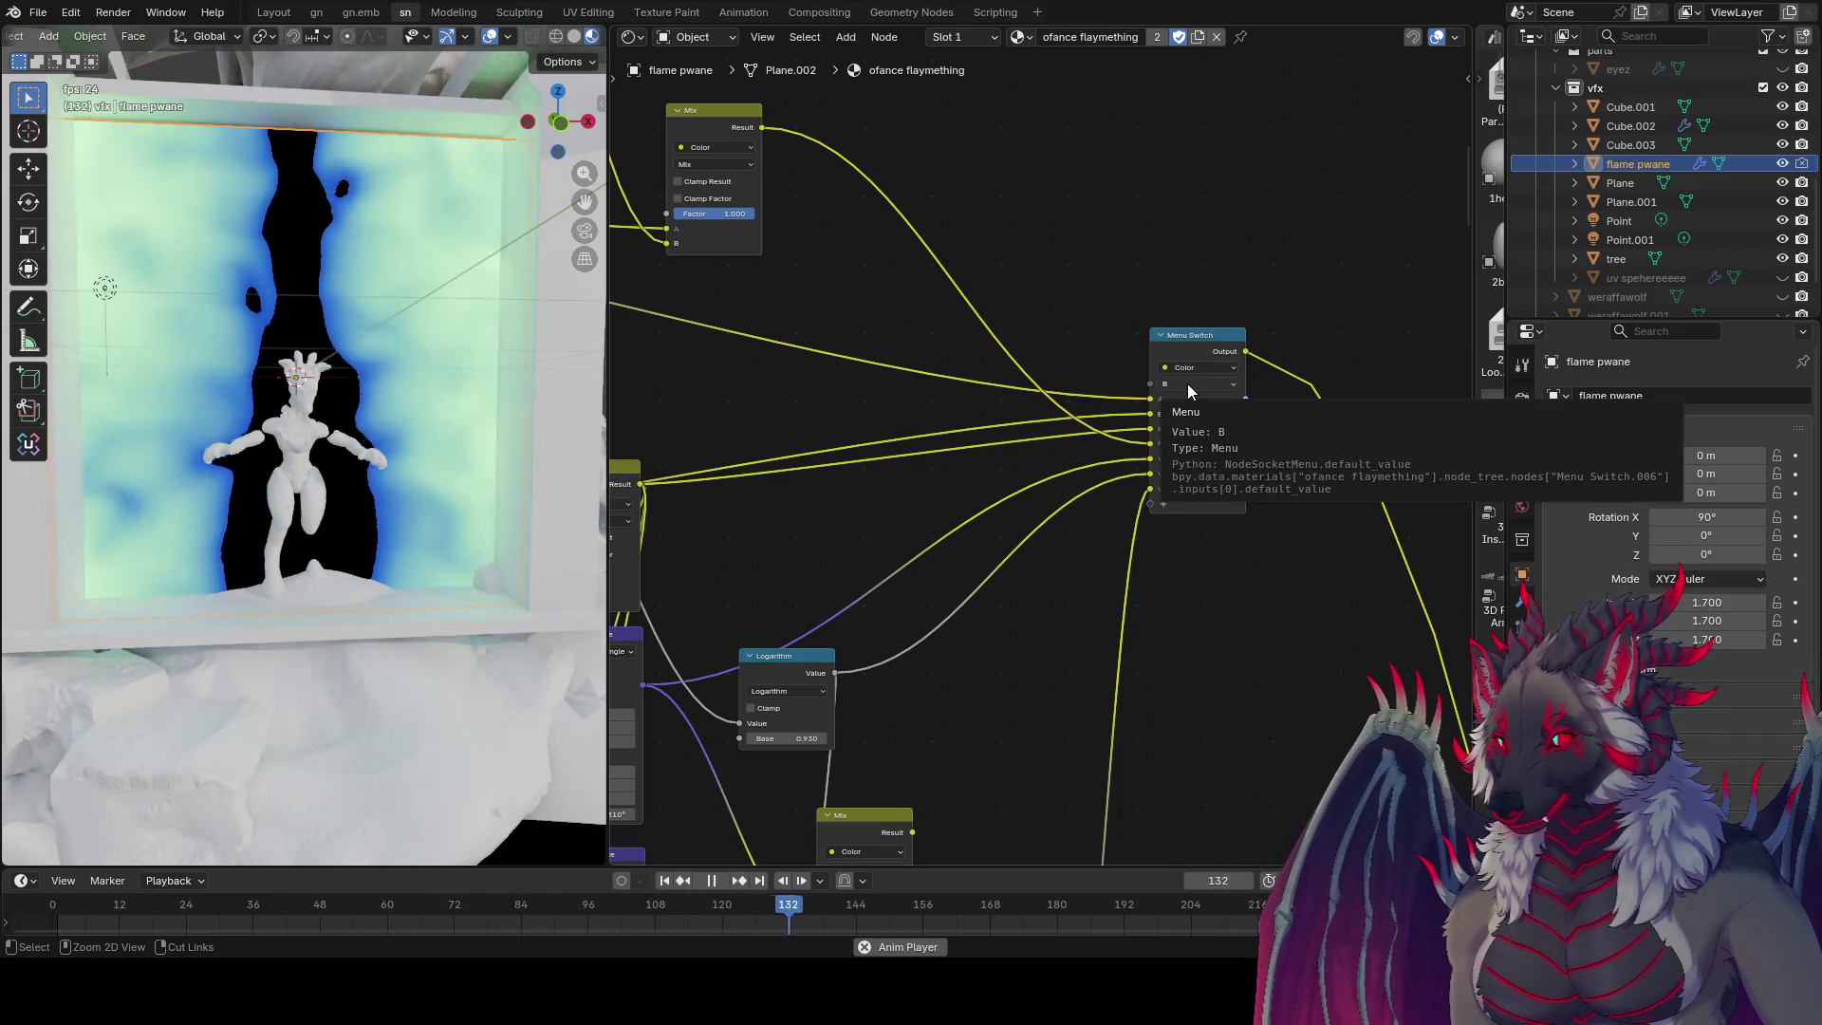
scroll(1187, 384, "down", 1, "ctrl")
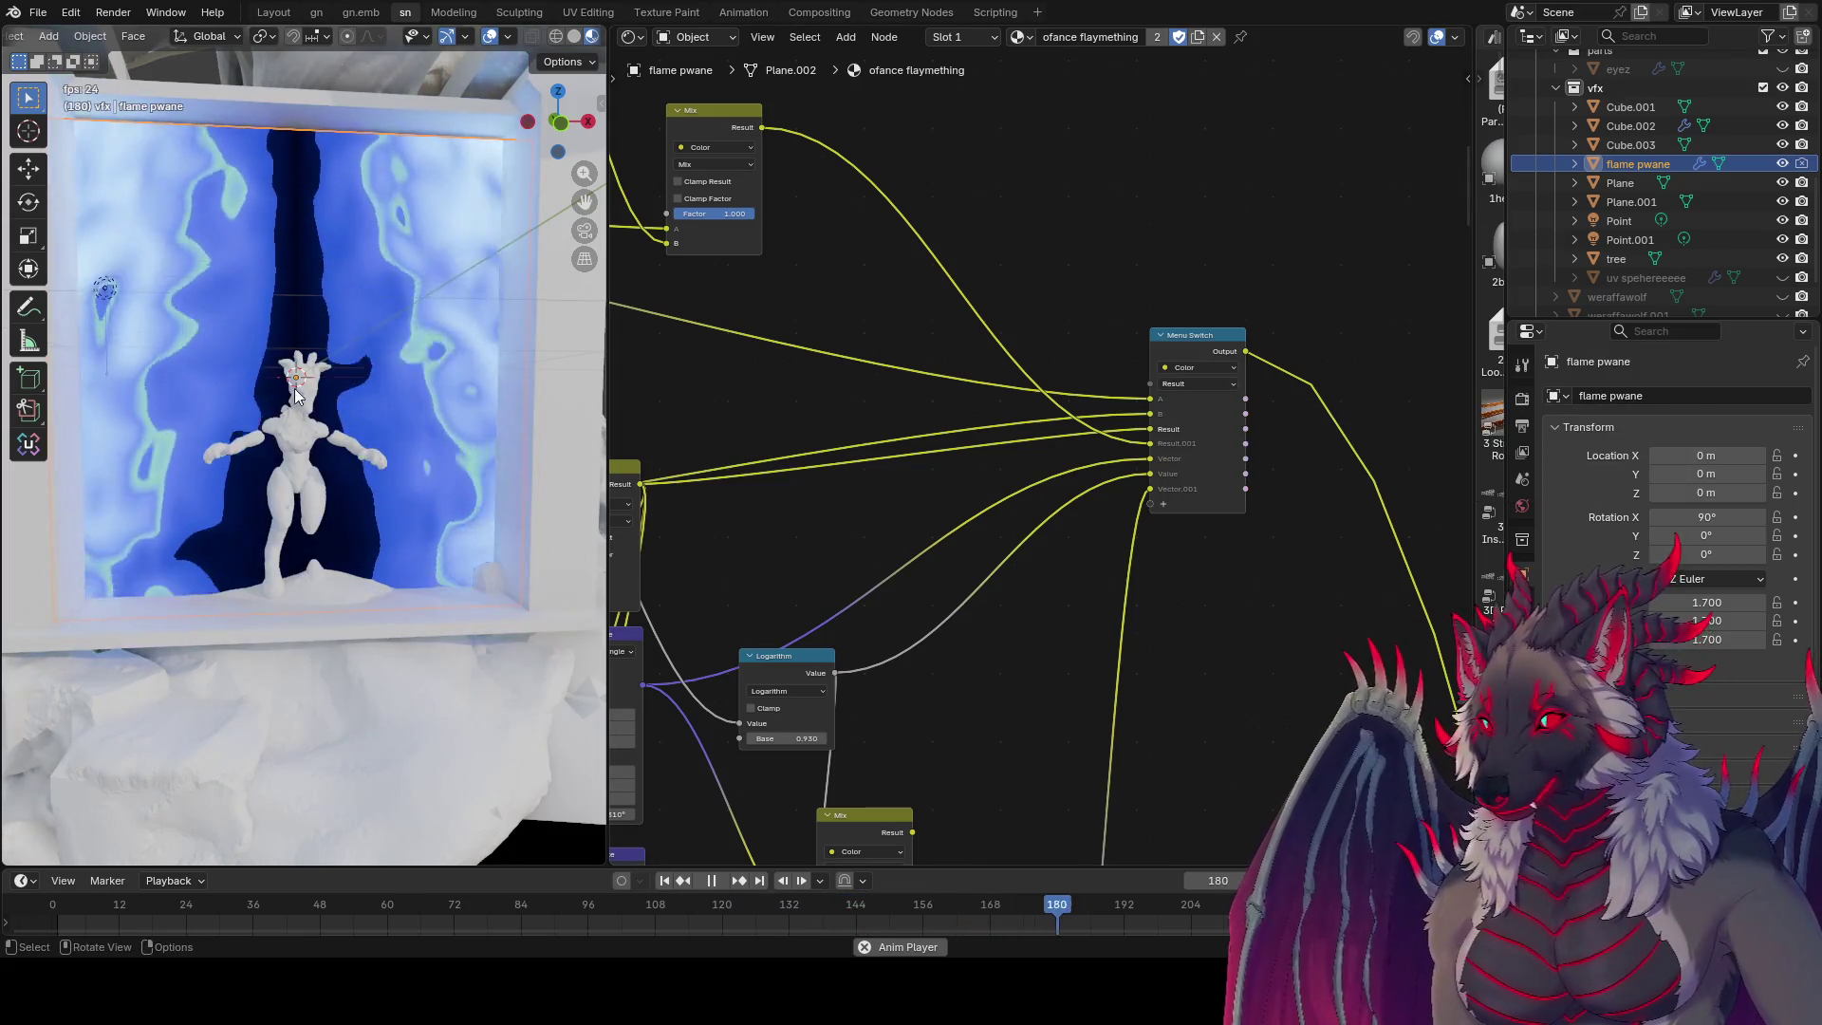
left_click(38, 12)
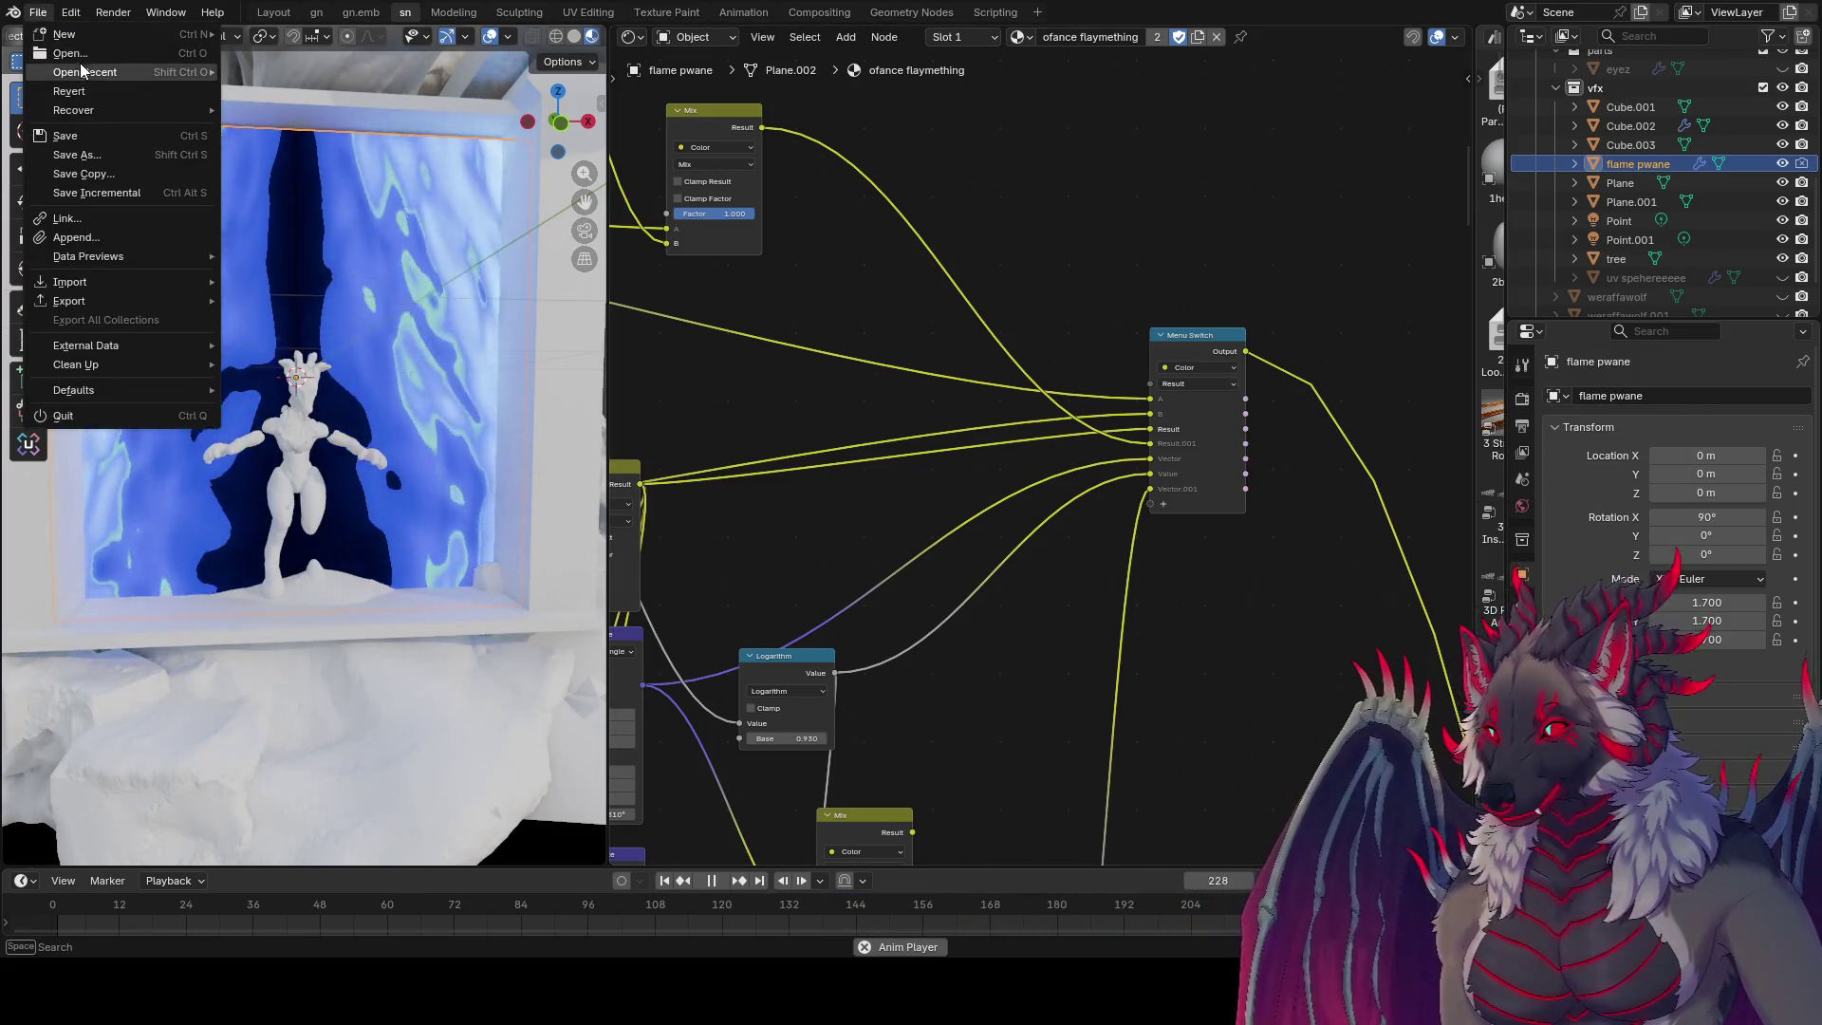
Step: Reopen owwie zowwie1.blend from Open Recent, bringing up the save prompt for dec4 woaw sculp.blend
mouse_move(82, 72)
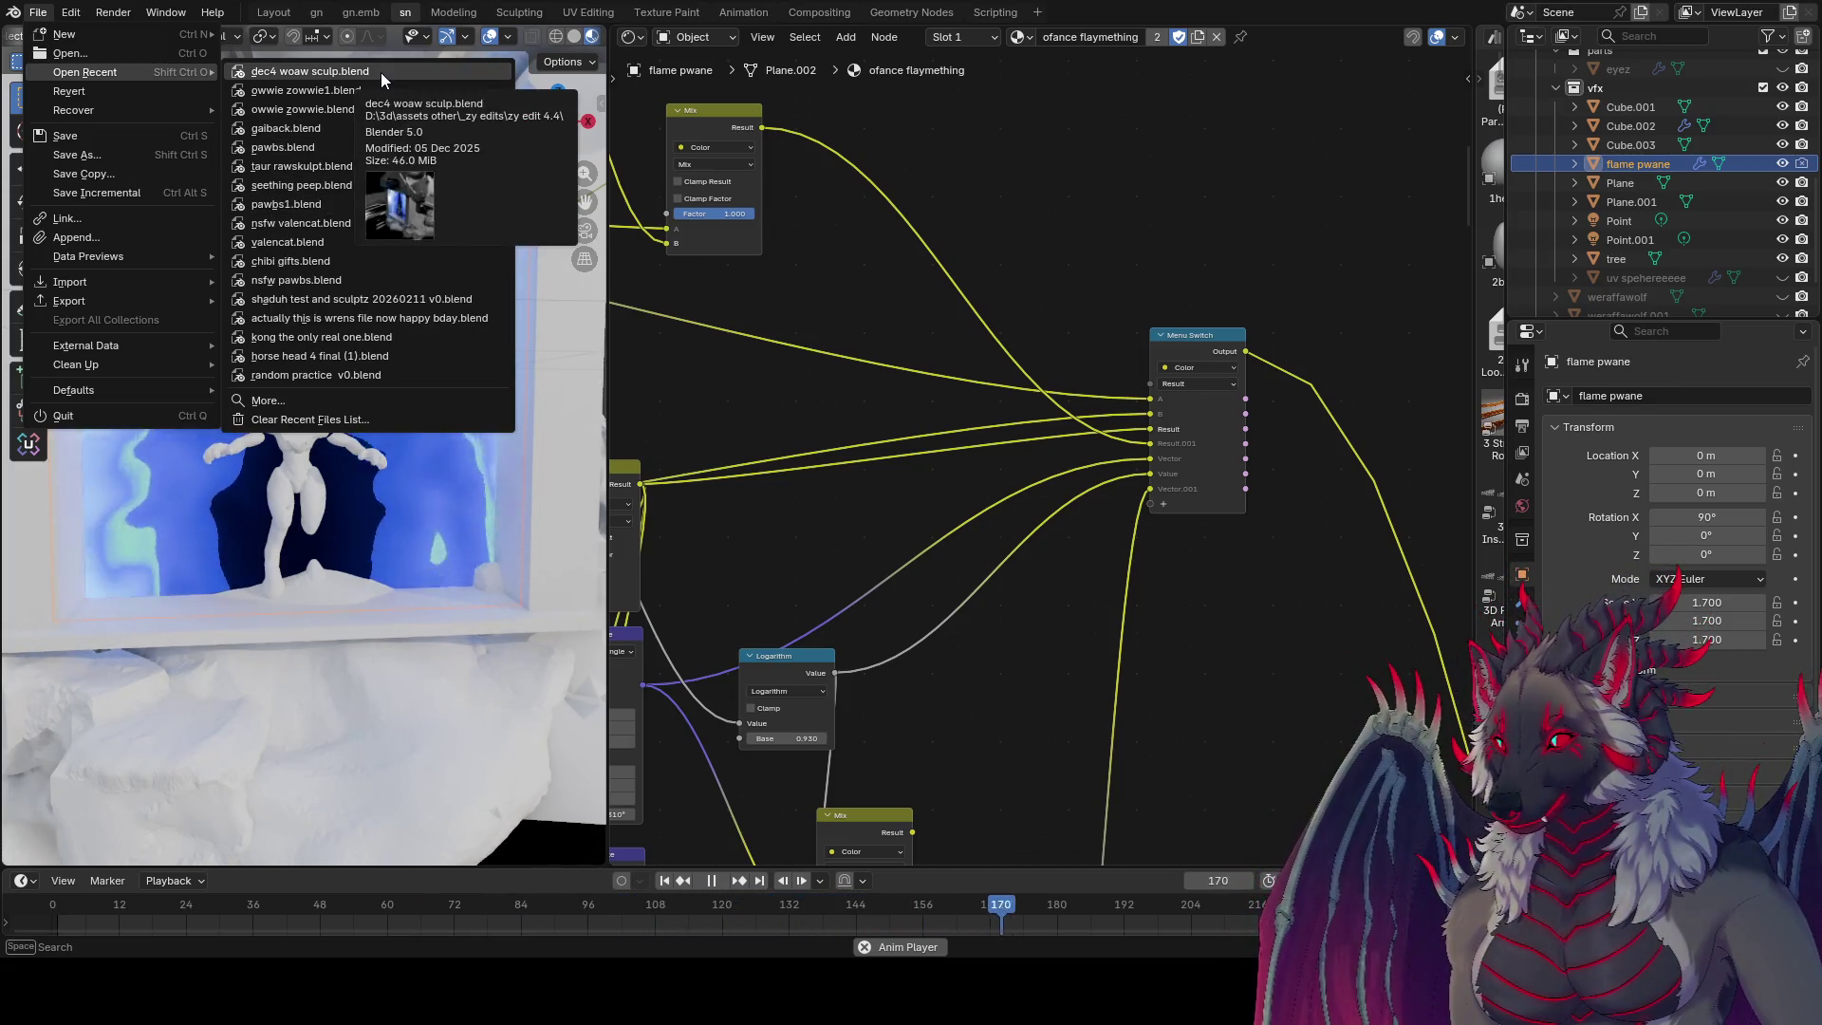
left_click(344, 89)
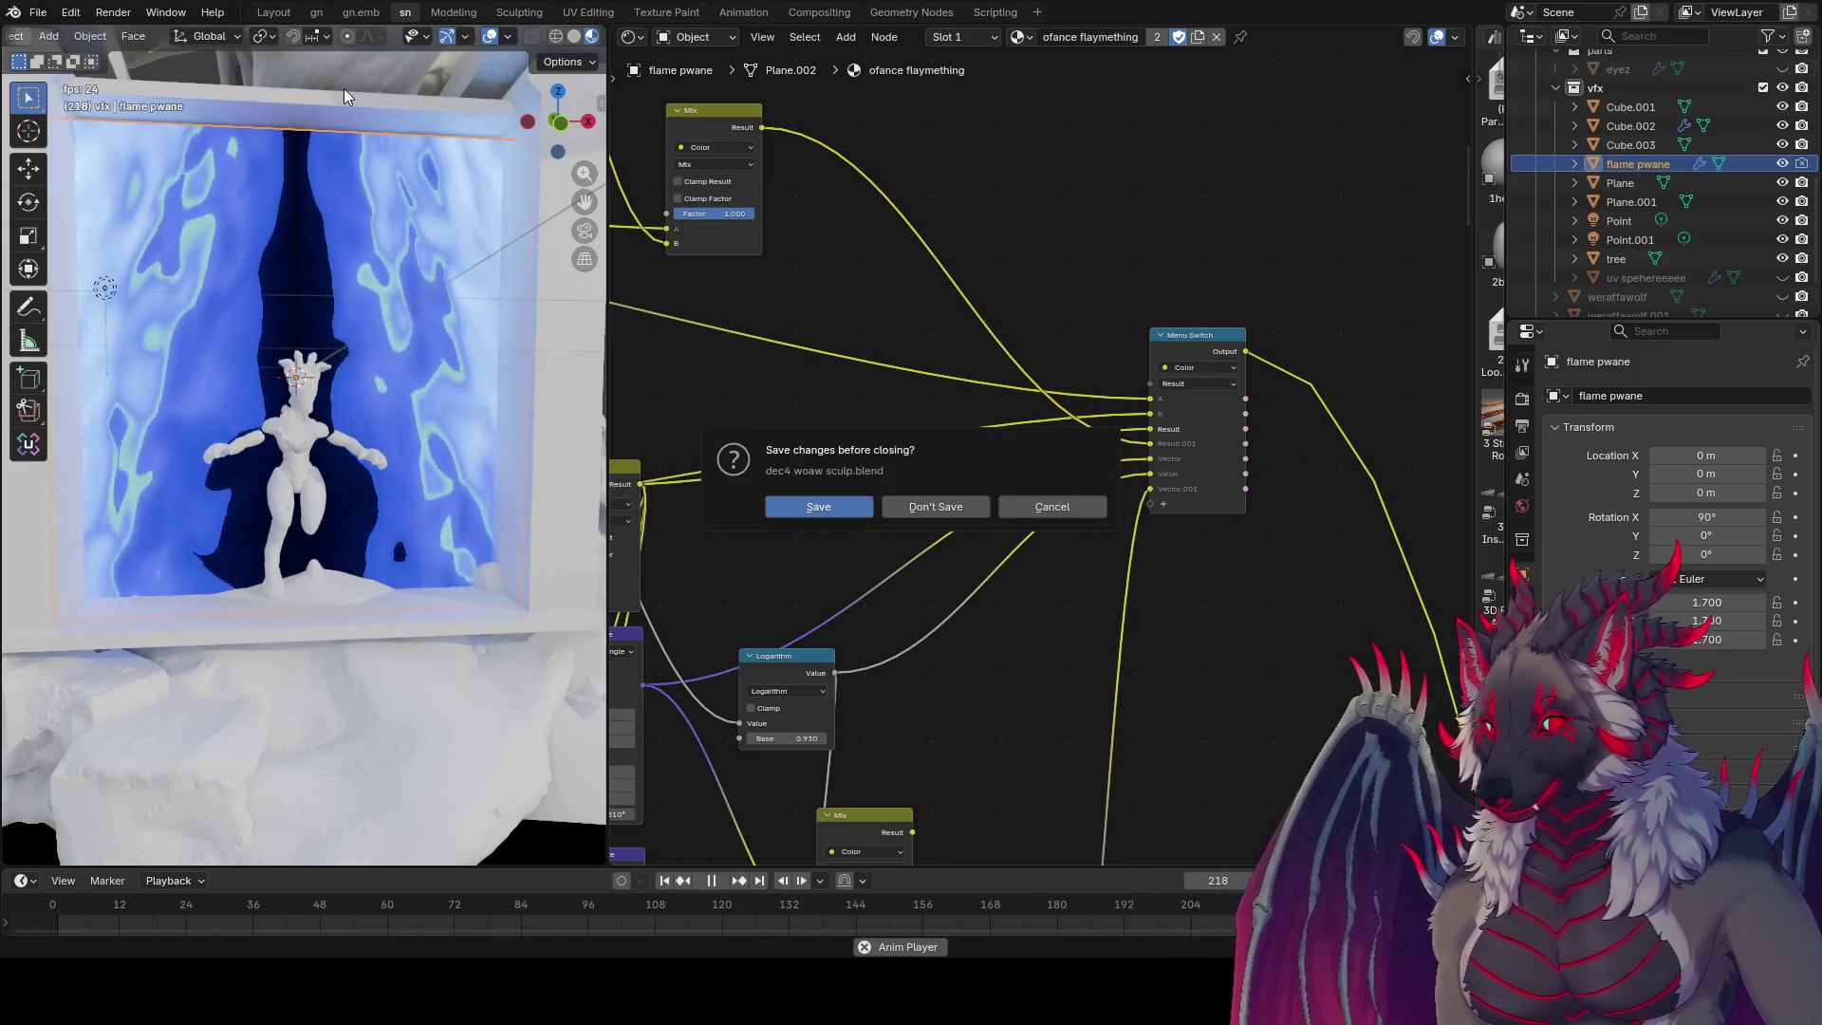